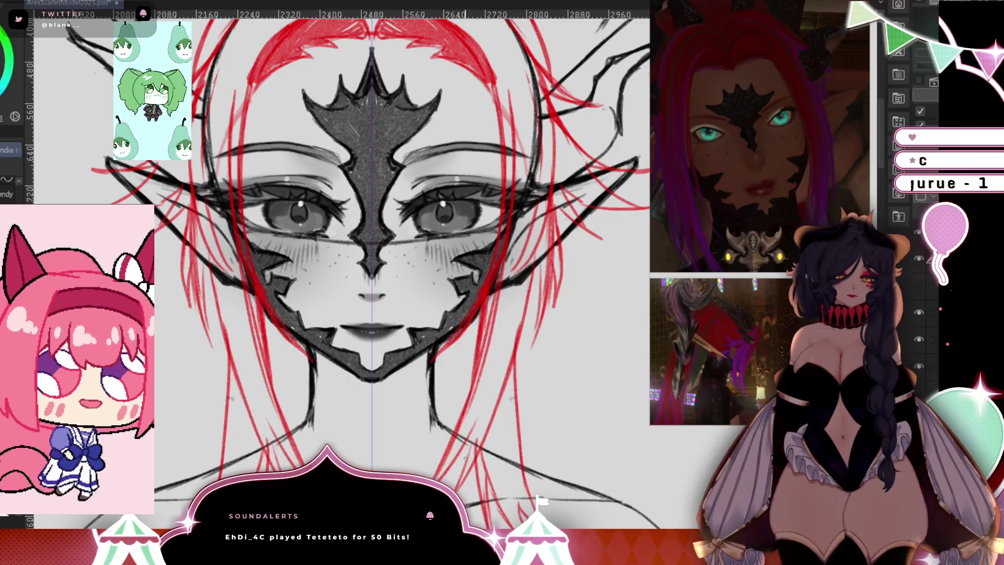
Draw mirrored red hair strands along the chin and both sides of the jaw.
left_click_drag(280, 351, 270, 375)
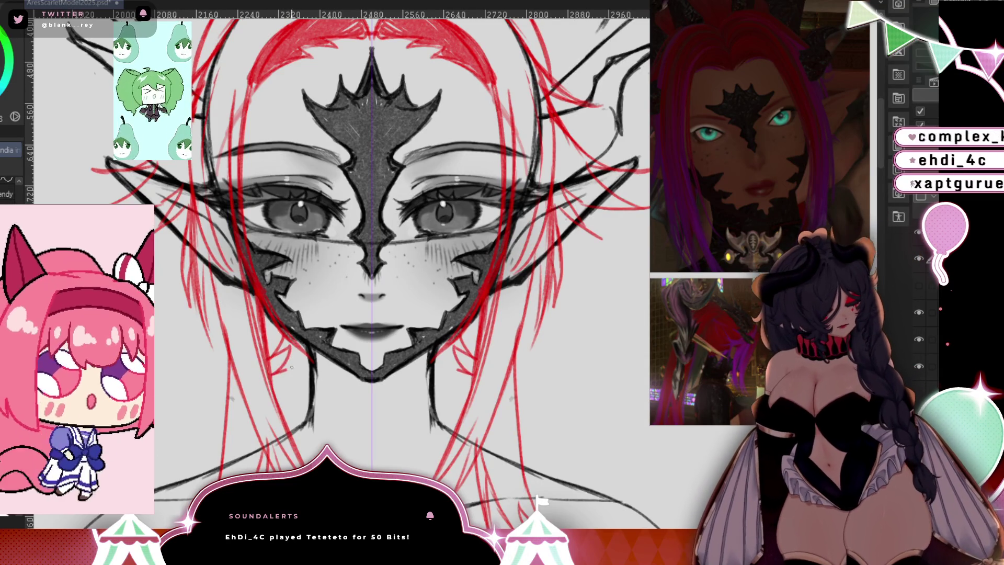
mouse_move(312, 348)
left_mouse_down()
mouse_move(282, 371)
mouse_move(301, 382)
left_mouse_up()
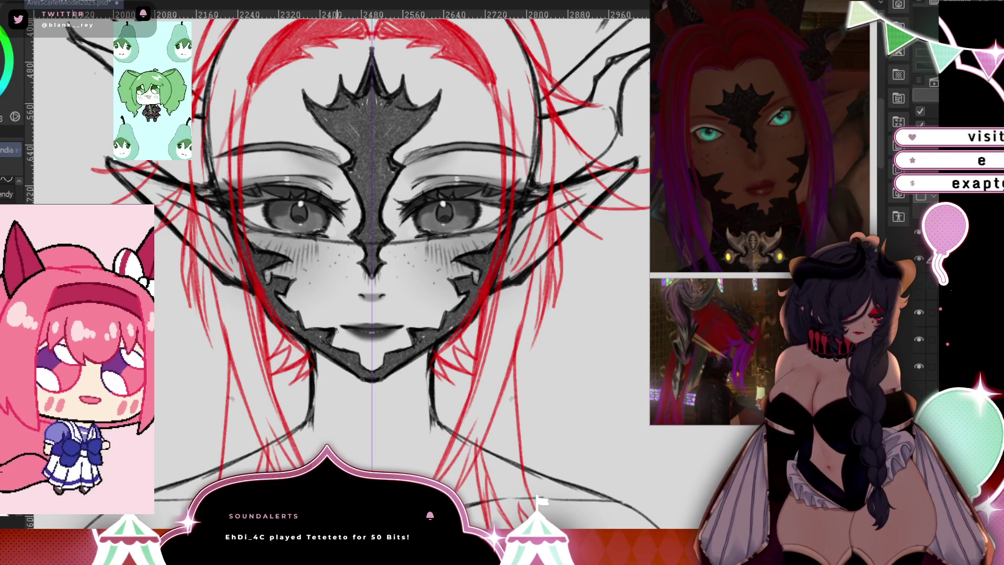
left_click_drag(444, 350, 455, 369)
left_click_drag(463, 339, 451, 366)
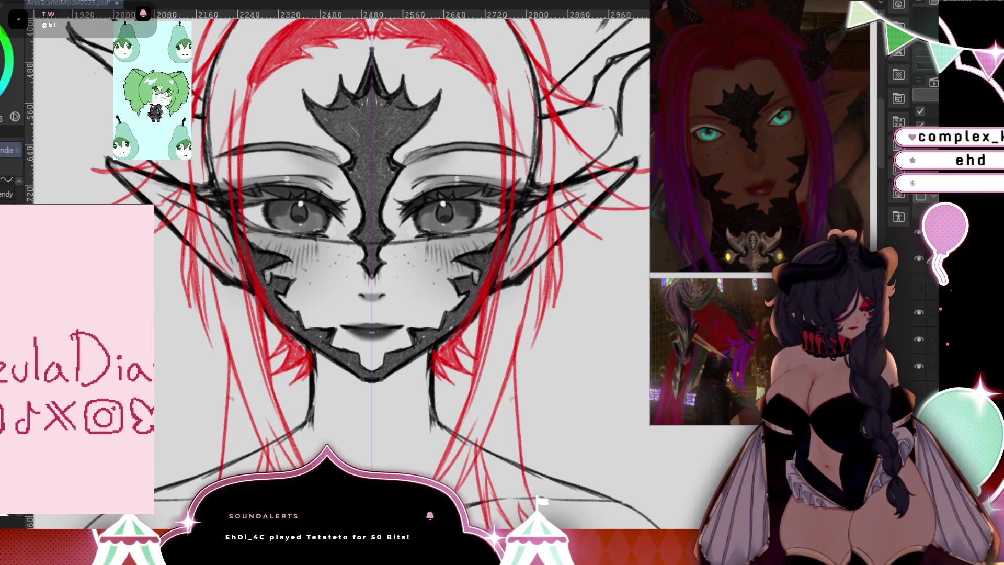
scroll(455, 301, "down", 2)
scroll(370, 94, "up", 2)
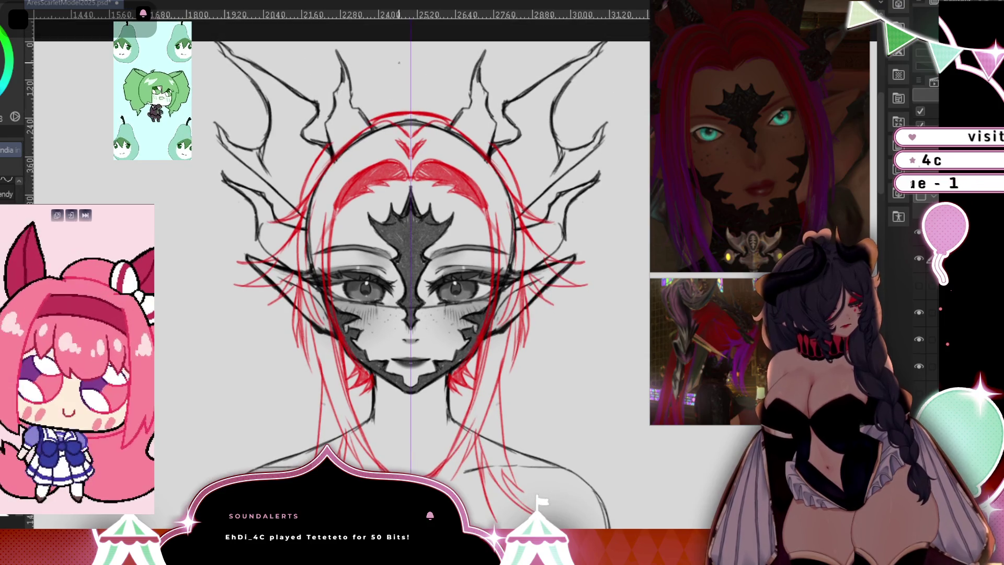
Sketch a red arch over the top of the head, then erase and redraw it.
left_click_drag(398, 63, 363, 109)
mouse_move(387, 70)
left_mouse_down()
mouse_move(352, 108)
mouse_move(359, 115)
mouse_move(370, 75)
left_mouse_up()
mouse_move(616, 446)
left_mouse_down()
mouse_move(583, 414)
mouse_move(597, 452)
left_mouse_up()
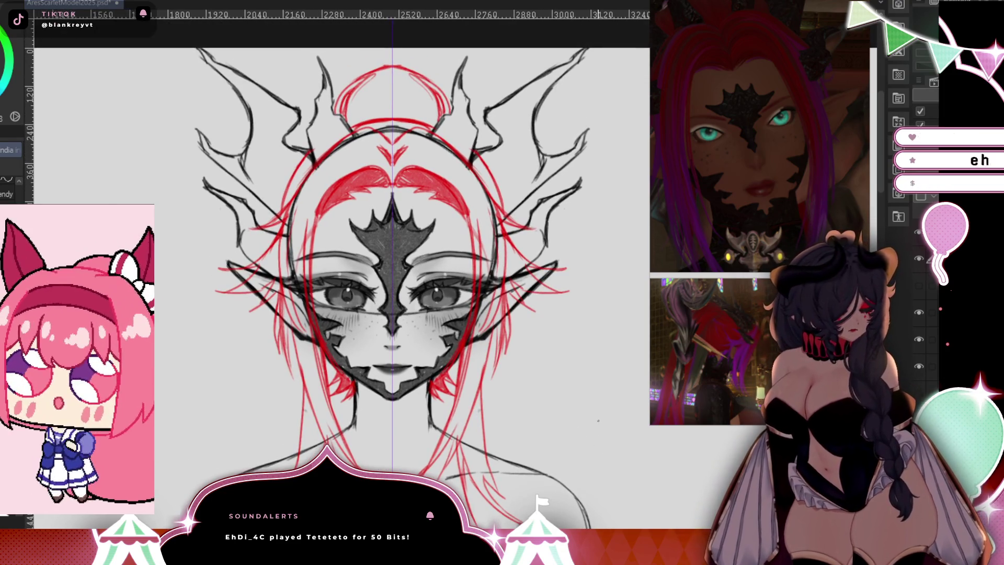
key("e")
mouse_move(388, 68)
left_mouse_down()
mouse_move(343, 92)
mouse_move(340, 113)
left_mouse_up()
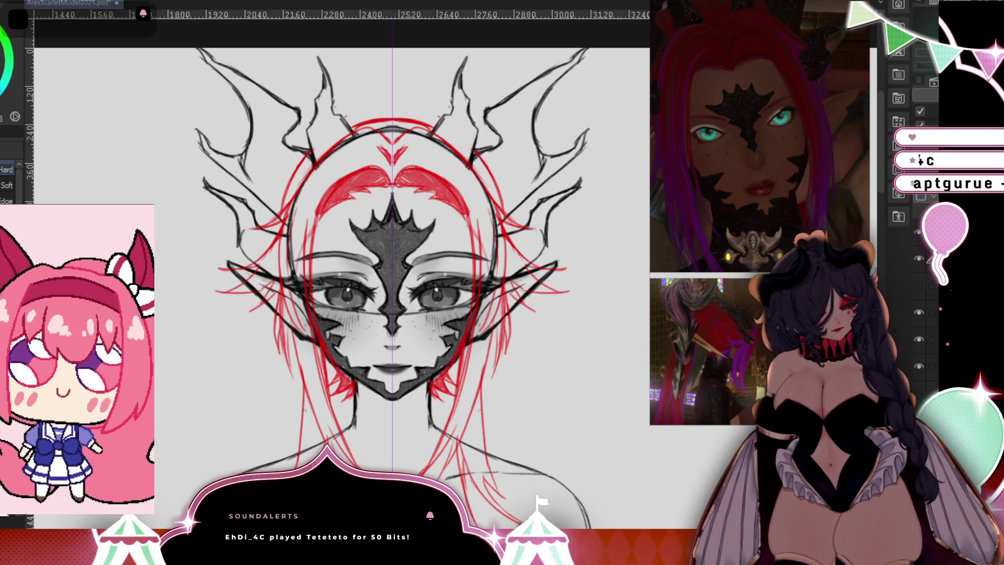
key("p")
mouse_move(361, 94)
left_mouse_down()
mouse_move(343, 113)
mouse_move(392, 81)
left_mouse_up()
left_click_drag(406, 434, 412, 235)
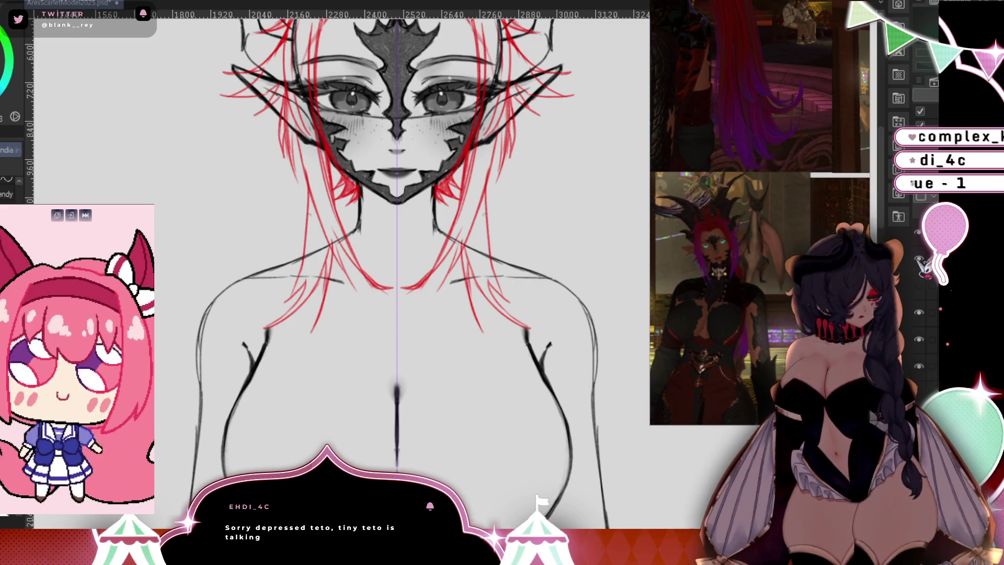
Erase the red hair strands near the chin and reframe the view on the head.
key("e")
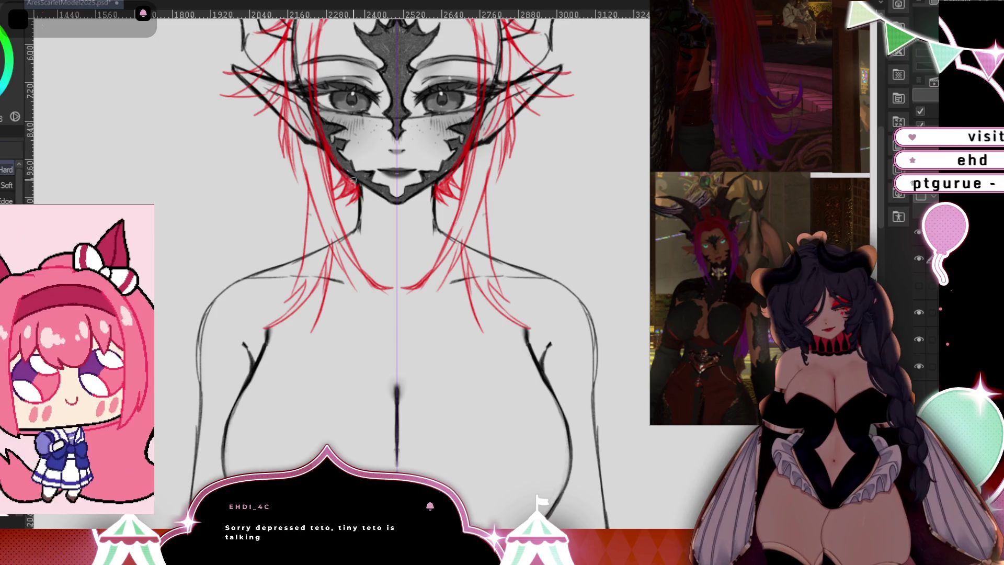
mouse_move(352, 181)
left_mouse_down()
mouse_move(344, 195)
mouse_move(358, 189)
mouse_move(335, 187)
left_mouse_up()
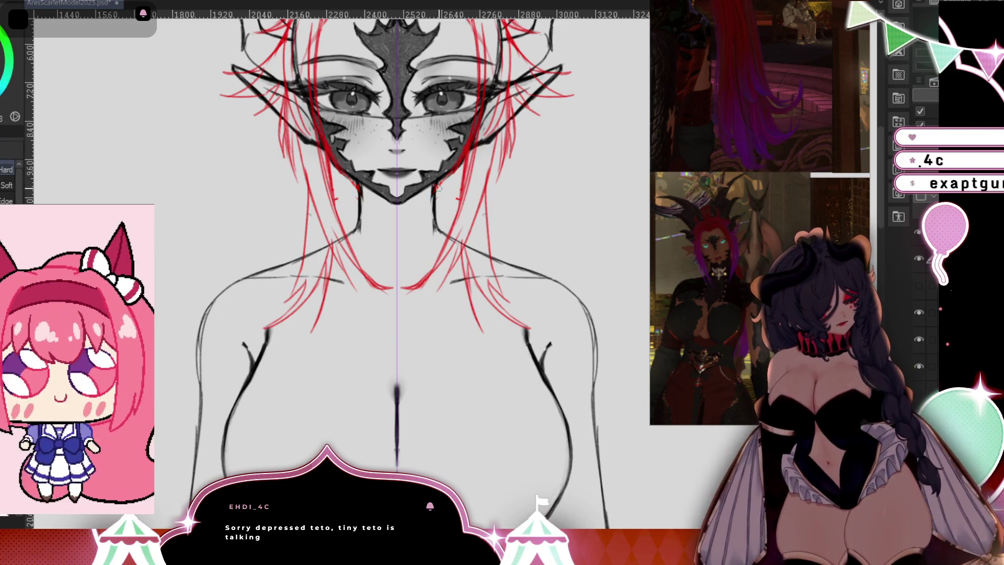
key("p")
mouse_move(540, 267)
left_mouse_down()
mouse_move(510, 303)
mouse_move(493, 445)
mouse_move(488, 430)
left_mouse_up()
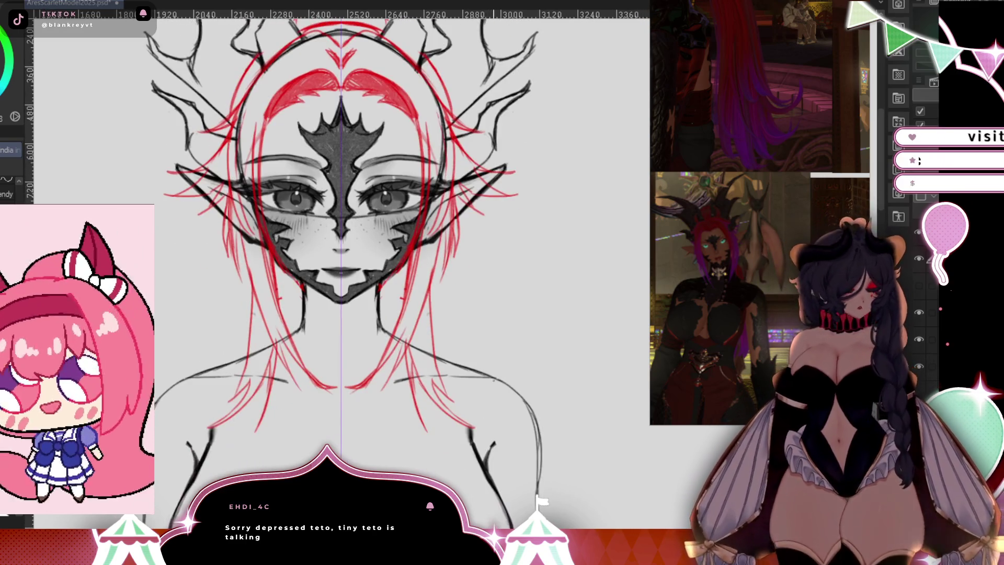
left_click_drag(489, 278, 492, 313)
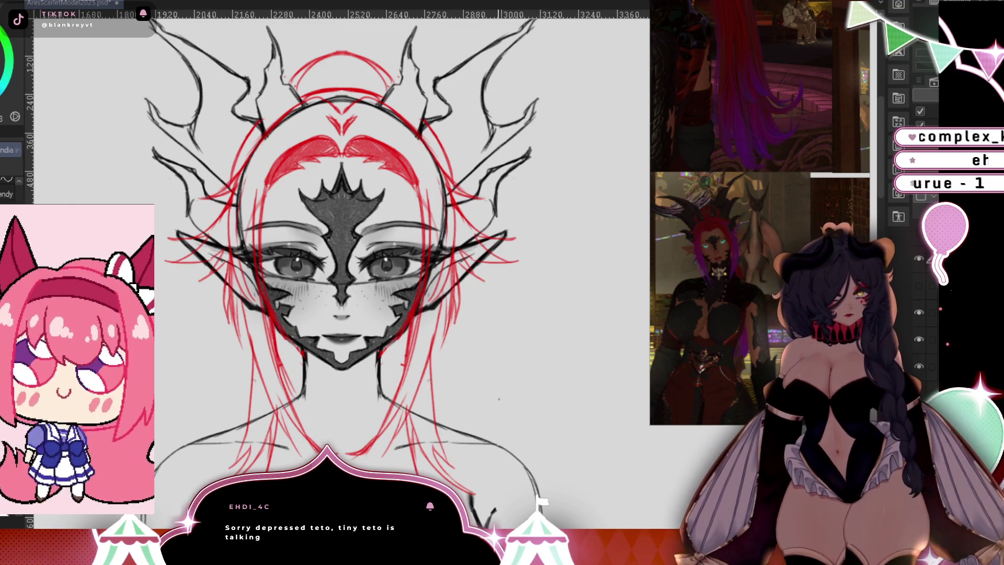
mouse_move(499, 399)
left_mouse_down()
mouse_move(491, 267)
mouse_move(455, 230)
mouse_move(463, 294)
left_mouse_up()
Draw long red strands sweeping right of the face, undoing one stray vertical stroke.
mouse_move(434, 243)
left_mouse_down()
mouse_move(509, 326)
mouse_move(457, 325)
left_mouse_up()
left_click_drag(434, 290, 478, 369)
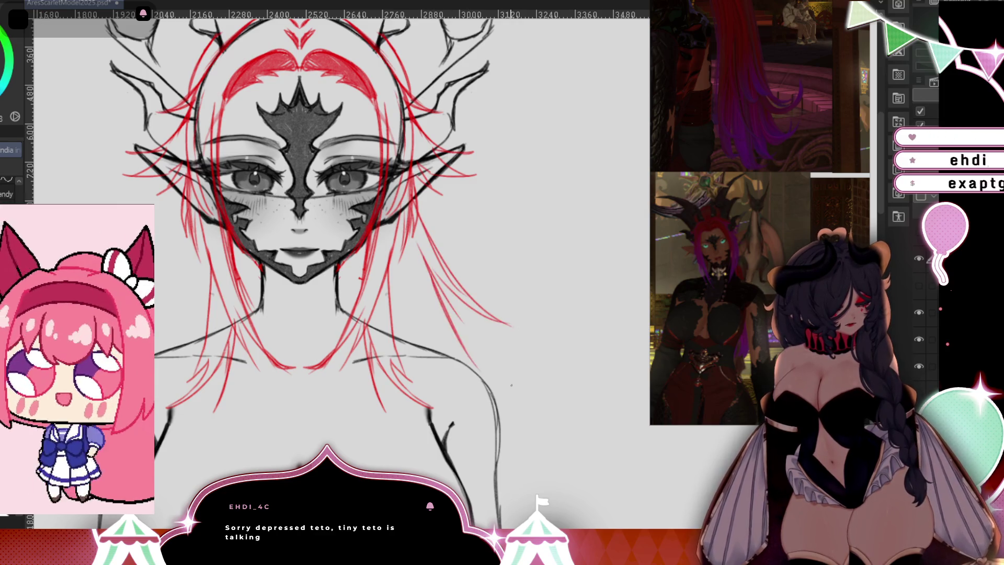
left_click_drag(562, 316, 560, 475)
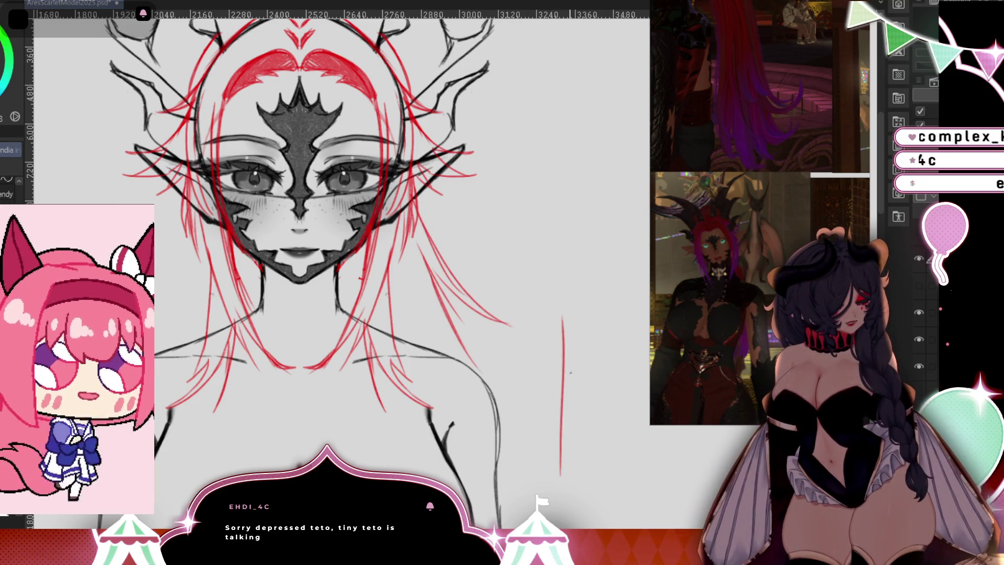
key("ctrl+z")
Extend the red hair strands down the right side past the chest.
left_click_drag(564, 453, 576, 227)
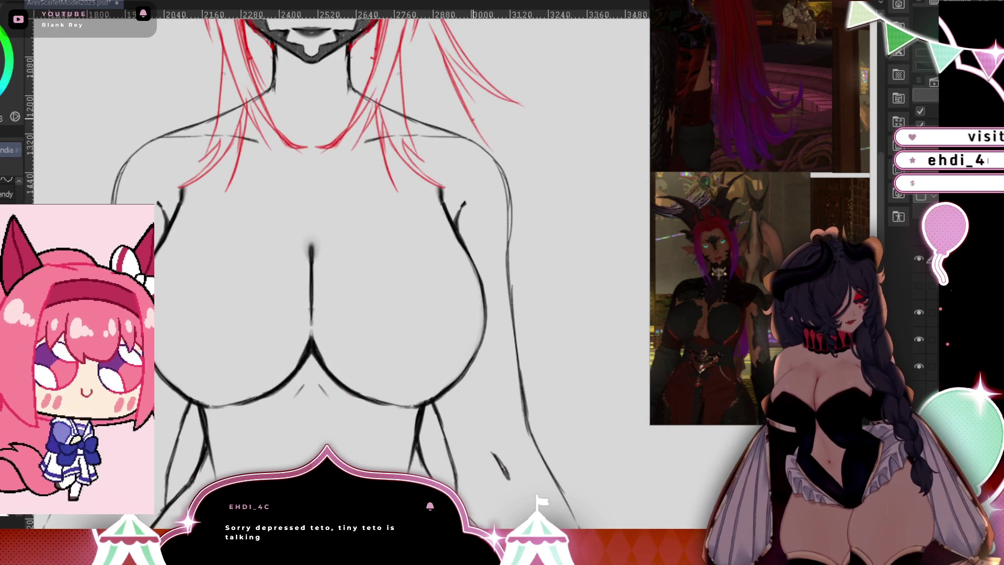
mouse_move(463, 107)
left_mouse_down()
mouse_move(519, 208)
mouse_move(549, 372)
left_mouse_up()
mouse_move(525, 264)
left_mouse_down()
mouse_move(543, 329)
mouse_move(506, 435)
mouse_move(459, 494)
left_mouse_up()
left_click_drag(512, 345, 492, 429)
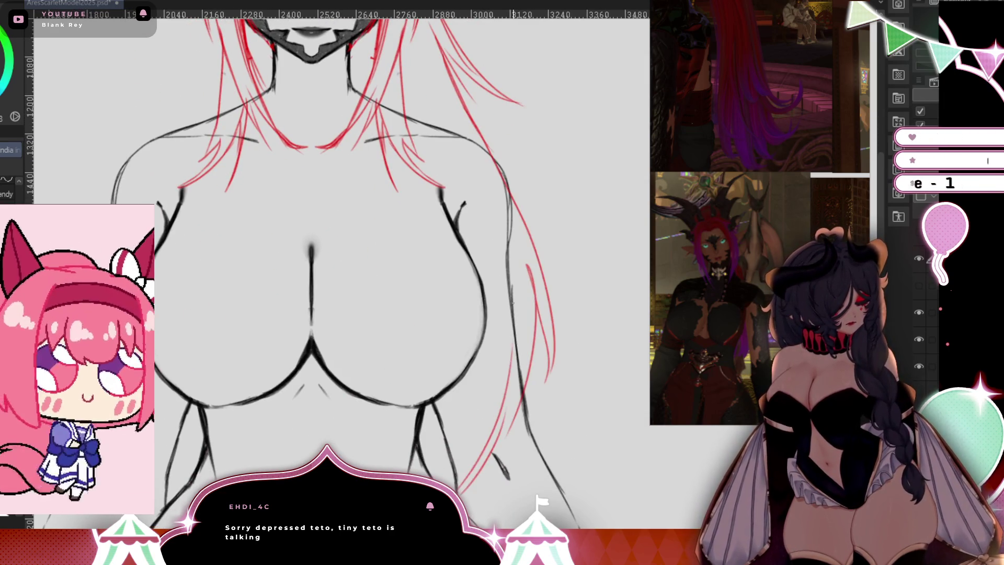
scroll(516, 206, "down", 5)
scroll(517, 207, "up", 3)
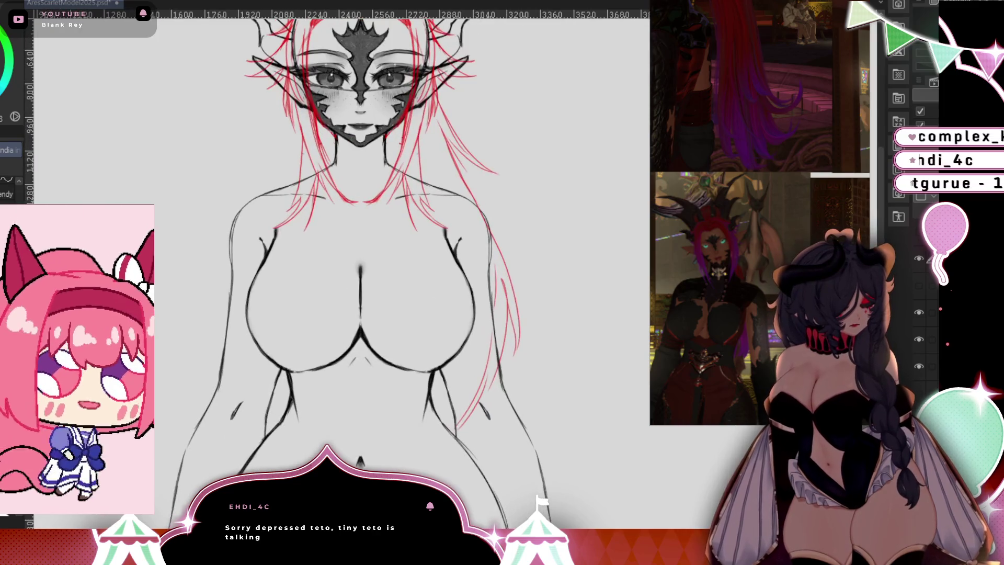
left_click_drag(563, 345, 569, 429)
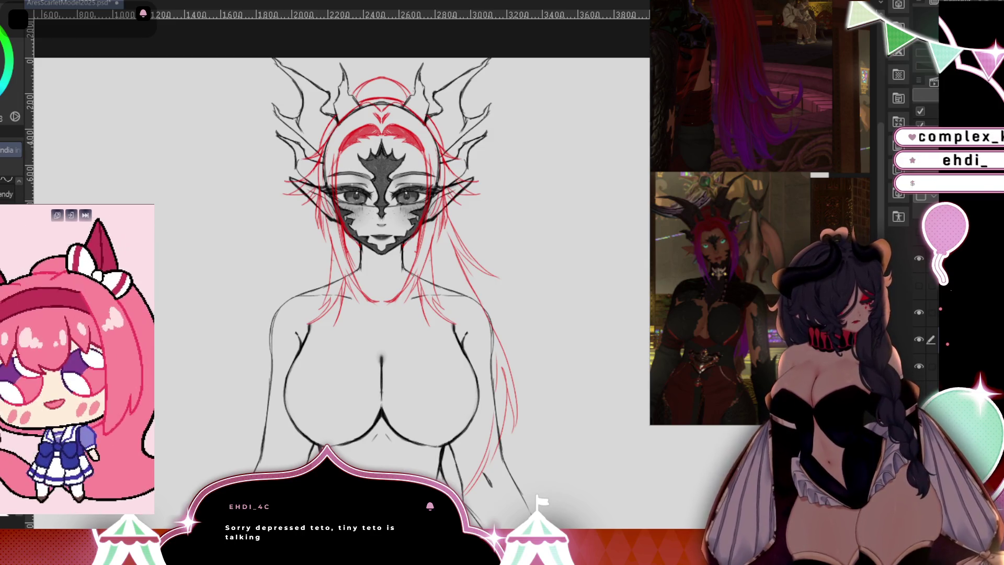
Hide the horns and face mask layer and recentre the figure.
left_click(929, 340)
left_click(930, 340)
left_click(930, 340)
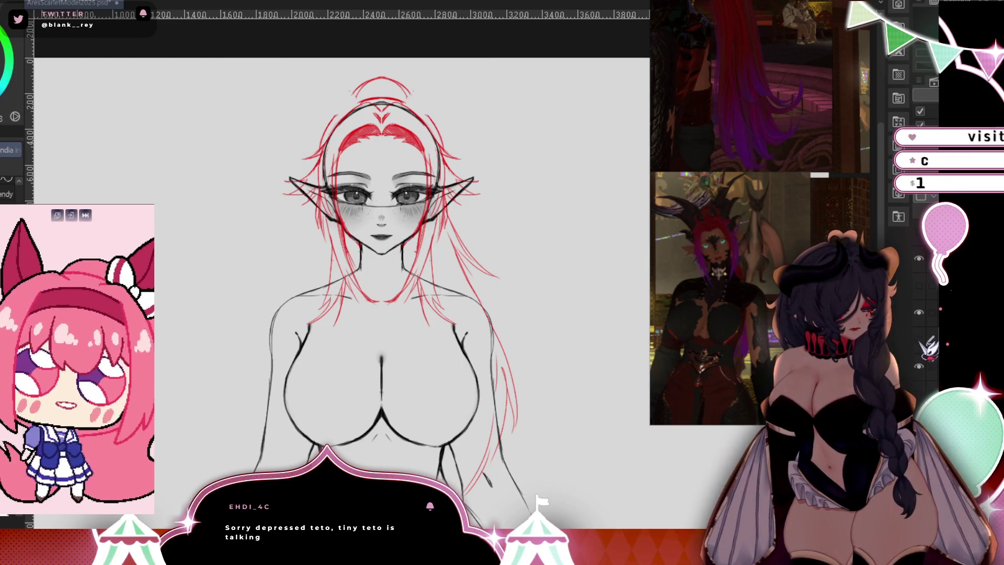
left_click_drag(563, 411, 598, 449)
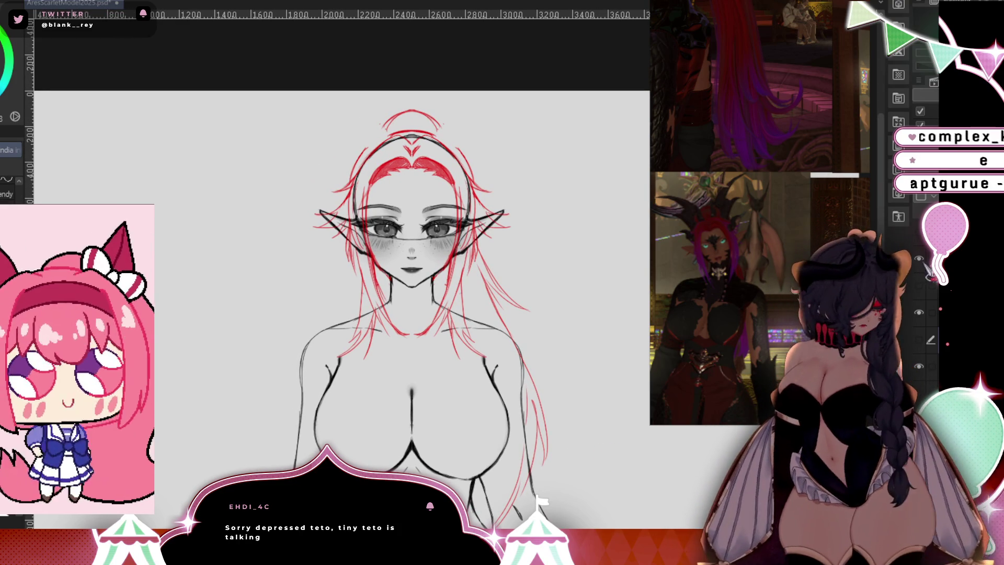
scroll(456, 308, "up", 5)
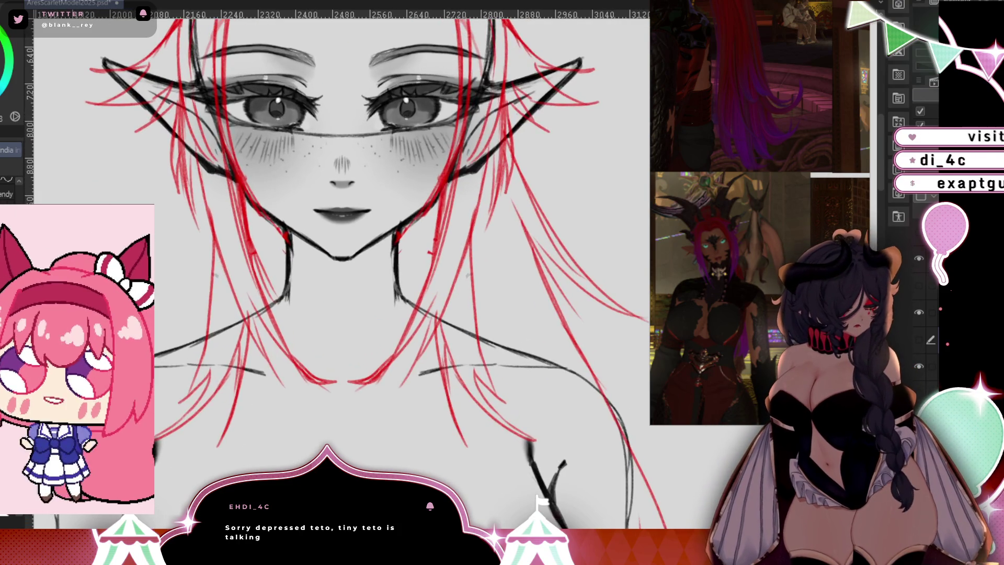
scroll(476, 313, "down", 3)
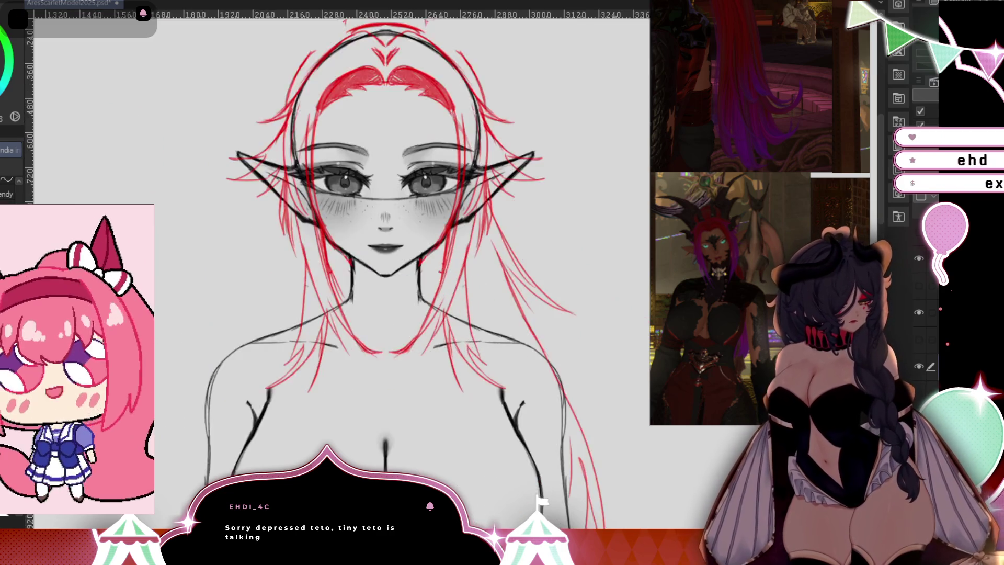
scroll(475, 314, "up", 1)
Make mirrored Liquify tweaks to the eyes and lower face, undo them, and zoom in.
left_click(7, 178)
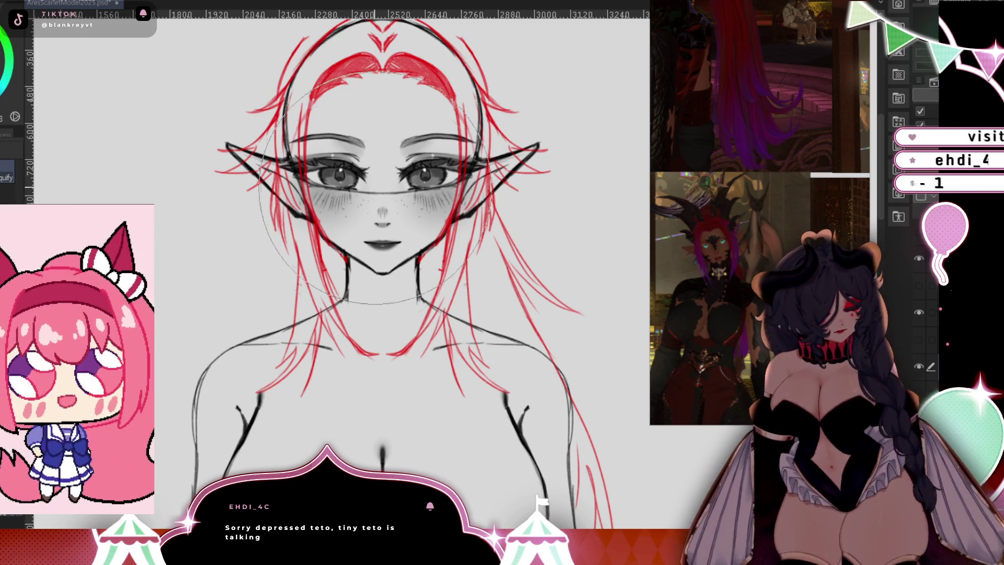
left_click_drag(387, 179, 389, 254)
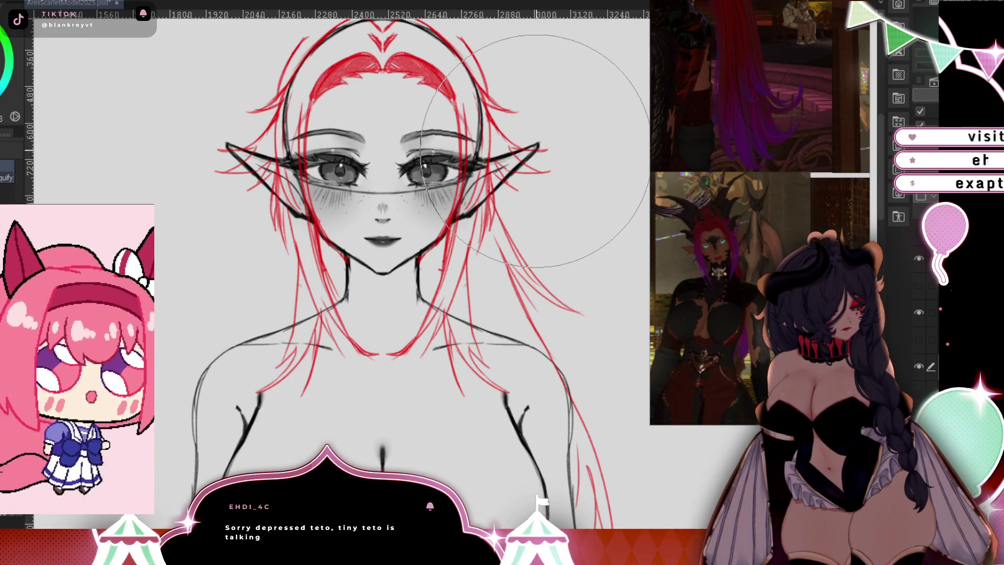
key("ctrl+z")
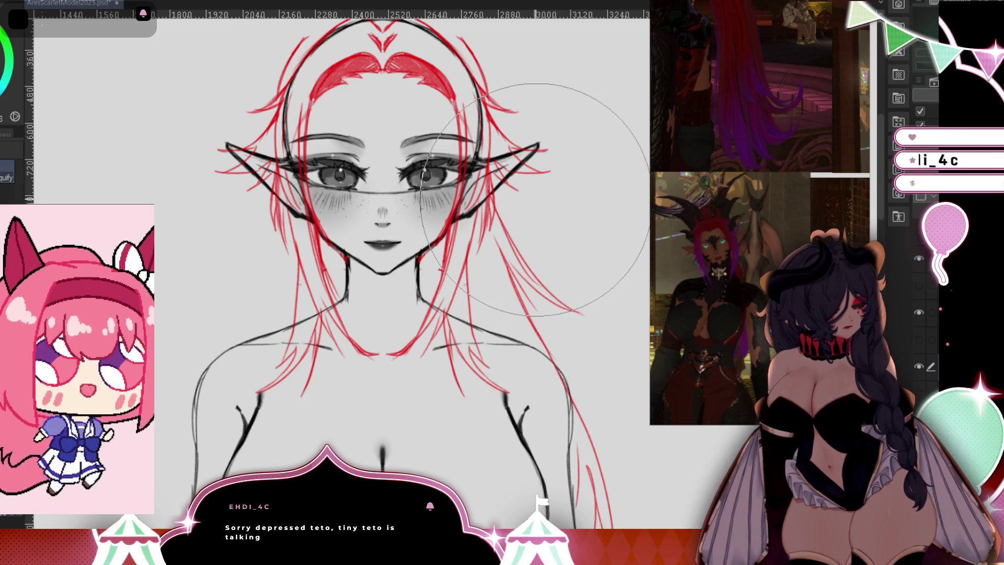
left_click_drag(384, 188, 387, 189)
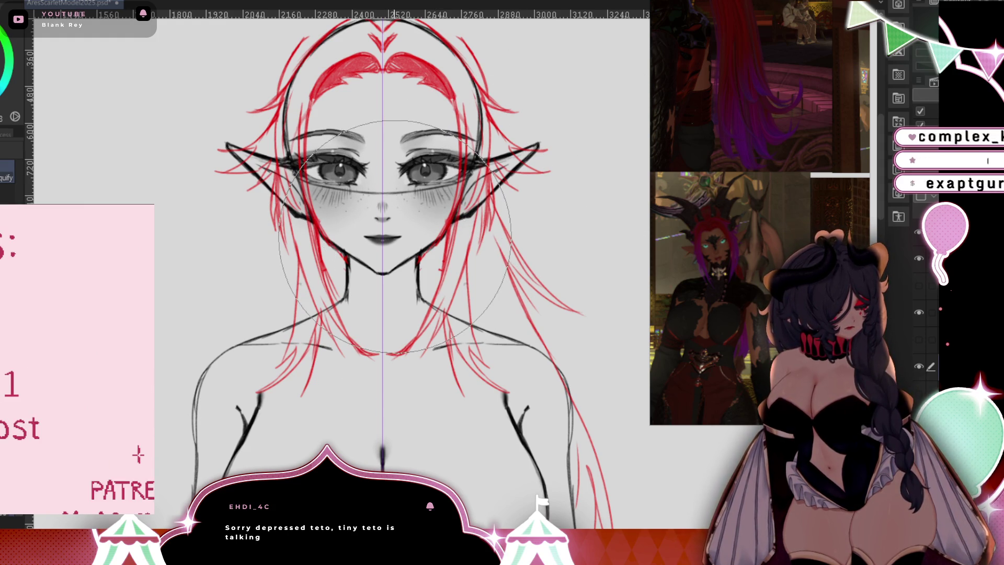
left_click_drag(395, 237, 395, 240)
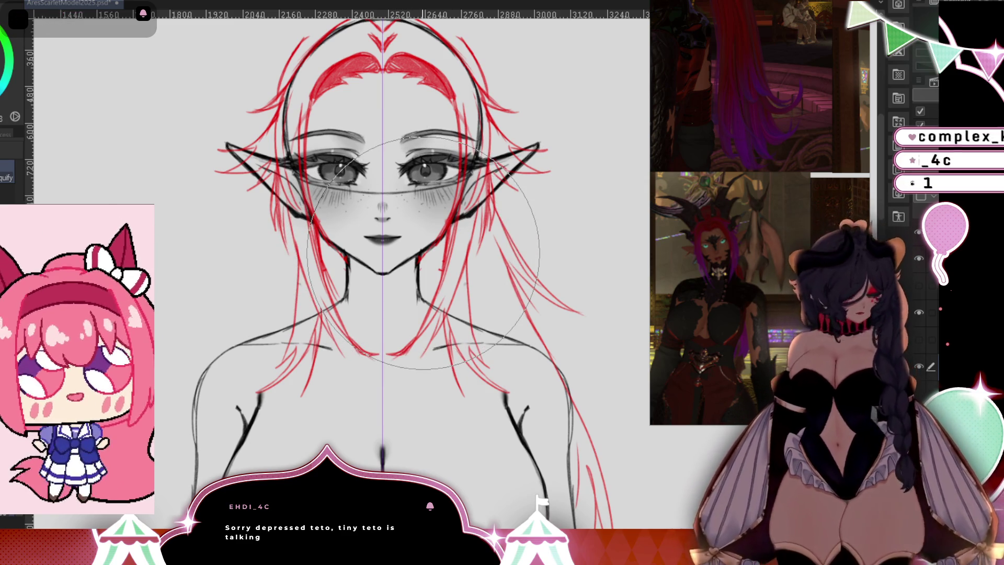
key("ctrl+z")
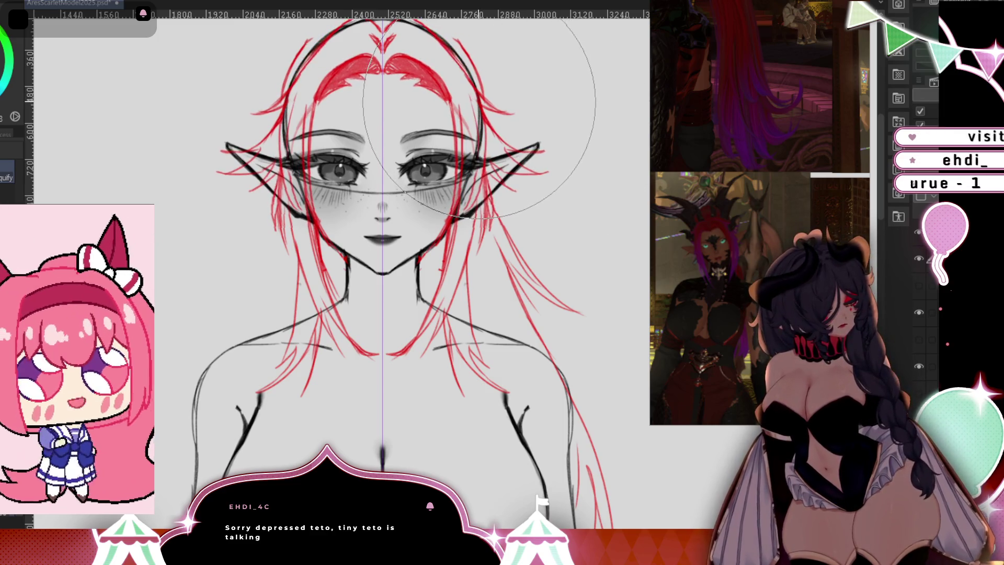
key("ctrl+z")
key("ctrl+z")
key("ctrl+z")
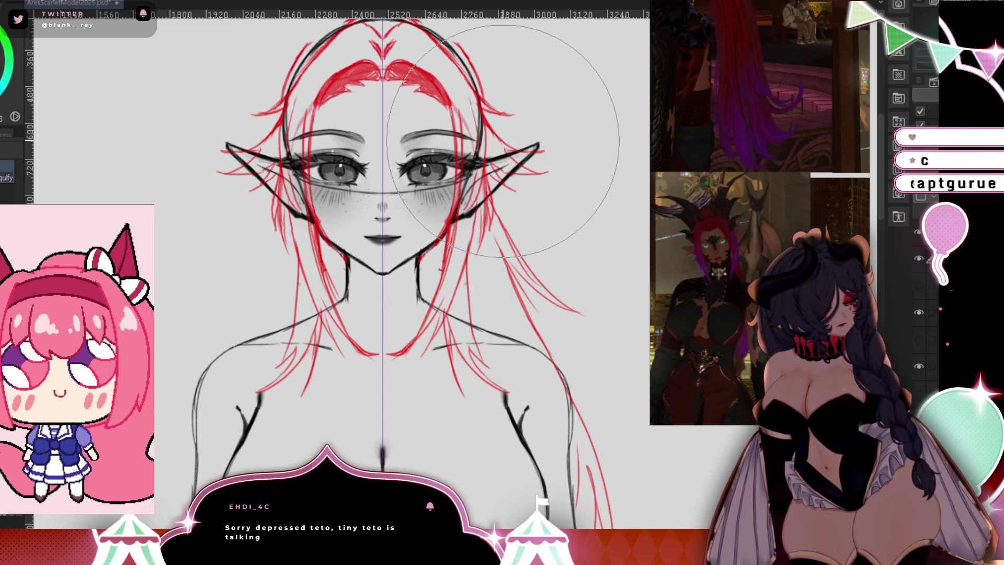
key("ctrl+z")
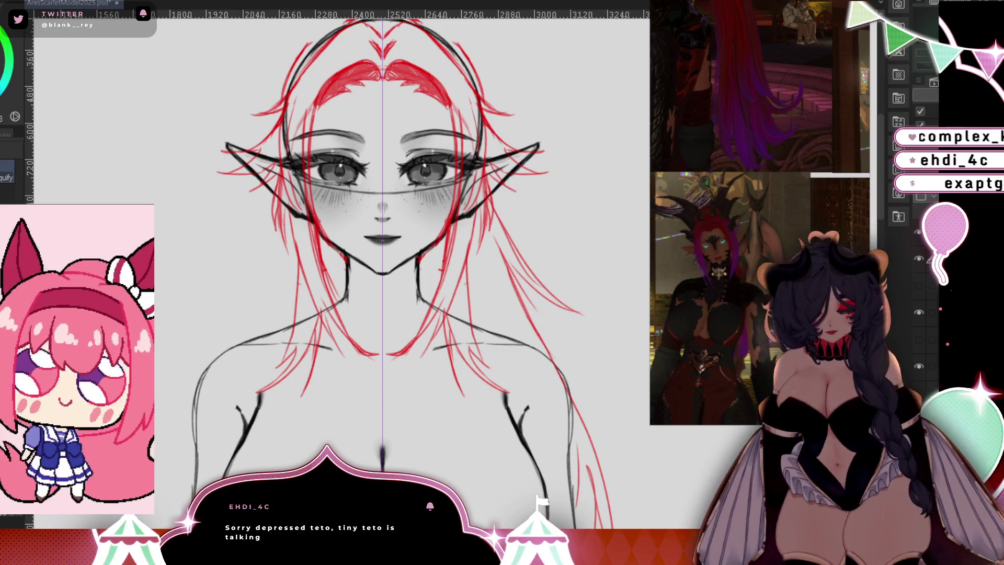
key("ctrl+plus")
key("ctrl+plus")
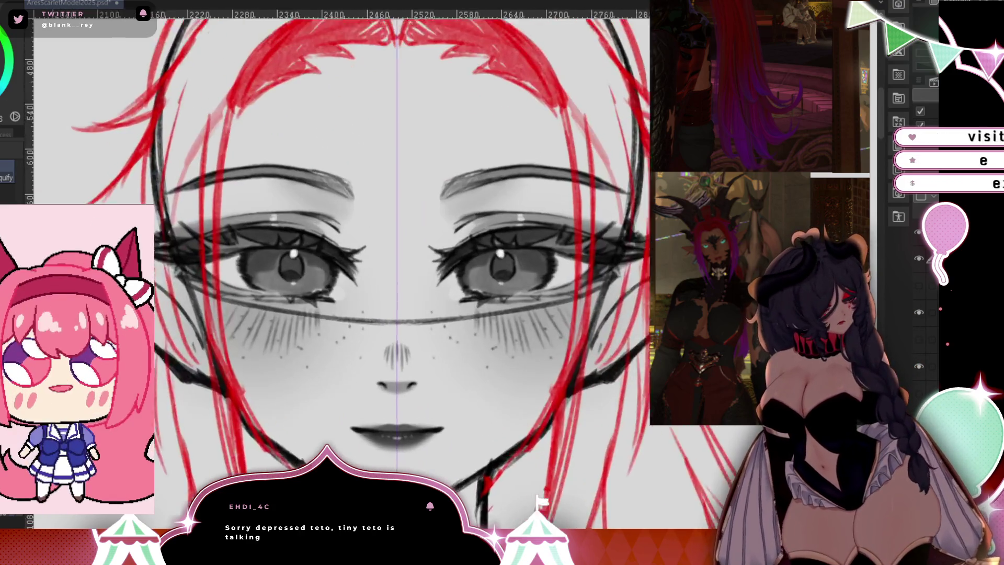
Erase the red strands over the left cheek and draw four new long mirrored strands.
key("e")
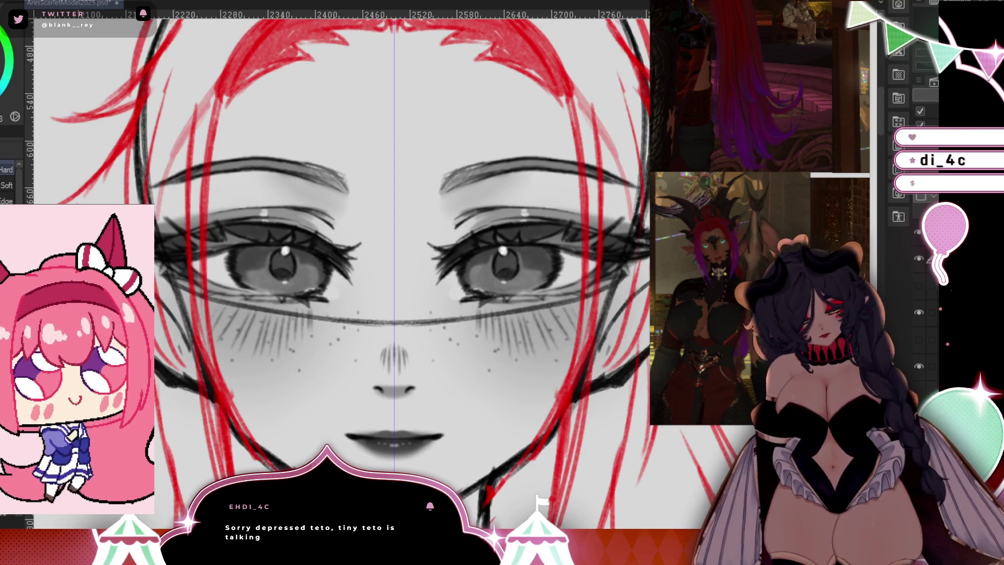
mouse_move(214, 256)
left_mouse_down()
mouse_move(230, 439)
mouse_move(217, 365)
left_mouse_up()
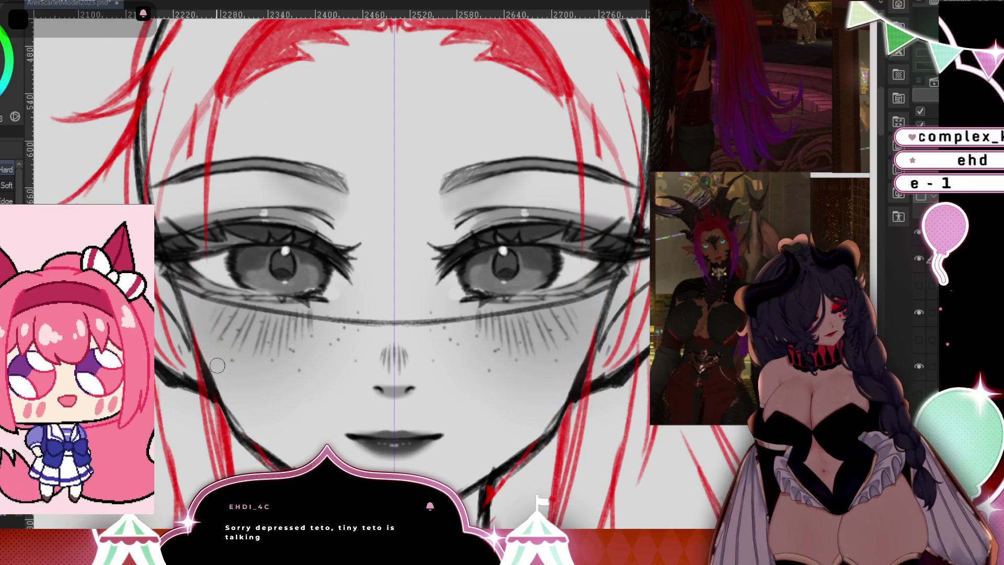
mouse_move(209, 227)
left_mouse_down()
mouse_move(206, 173)
mouse_move(205, 214)
left_mouse_up()
key("p")
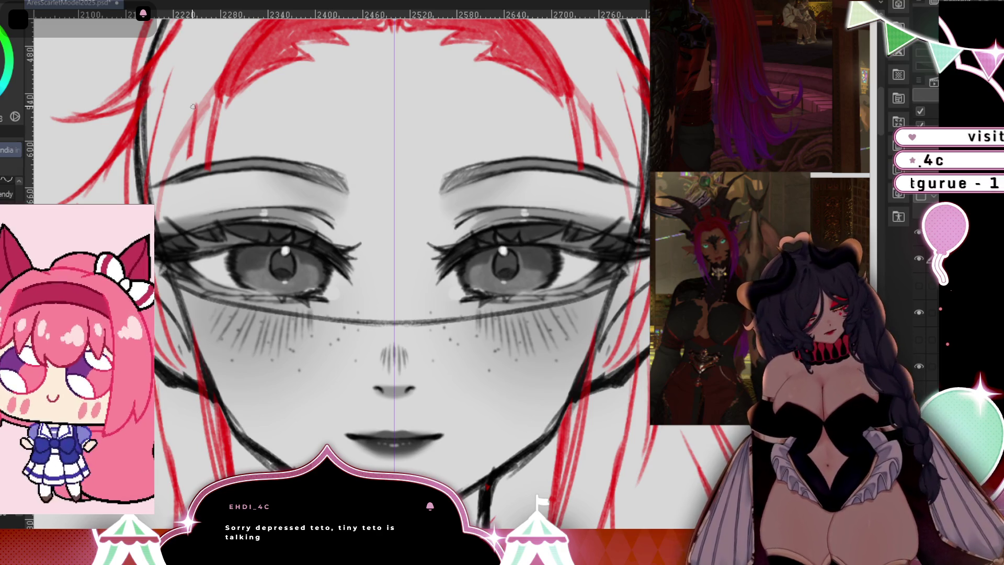
left_click_drag(193, 106, 293, 434)
left_click_drag(204, 157, 308, 452)
left_click_drag(189, 104, 220, 345)
mouse_move(230, 380)
left_mouse_down()
mouse_move(201, 298)
mouse_move(228, 475)
left_mouse_up()
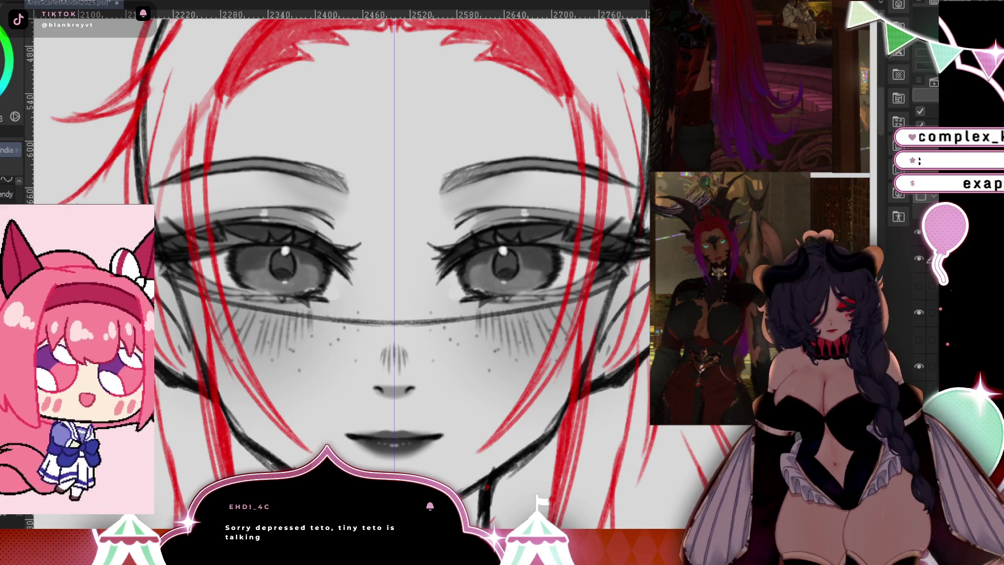
Zoom out to the whole head and show the horns and face mask layer again.
key("e")
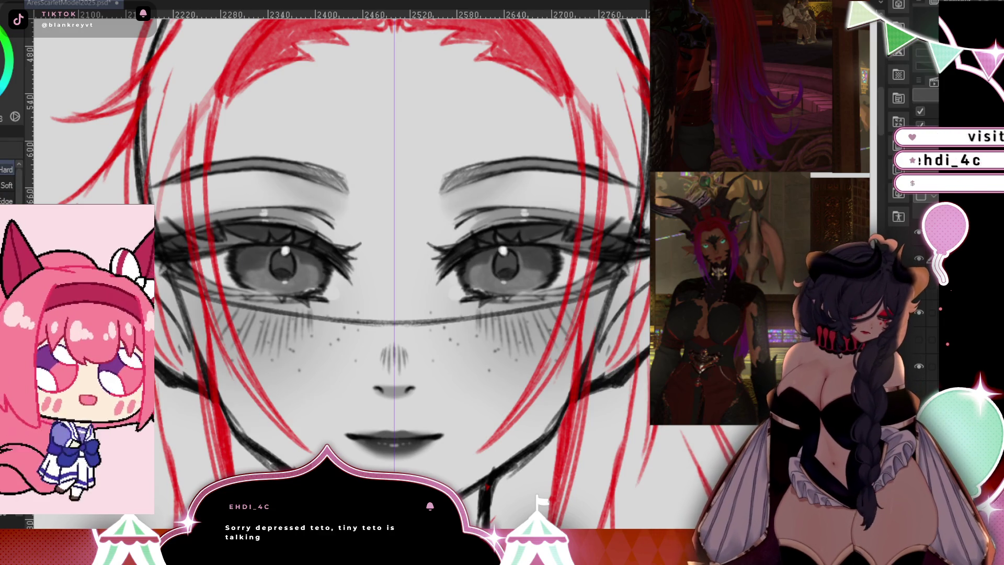
key("ctrl+minus")
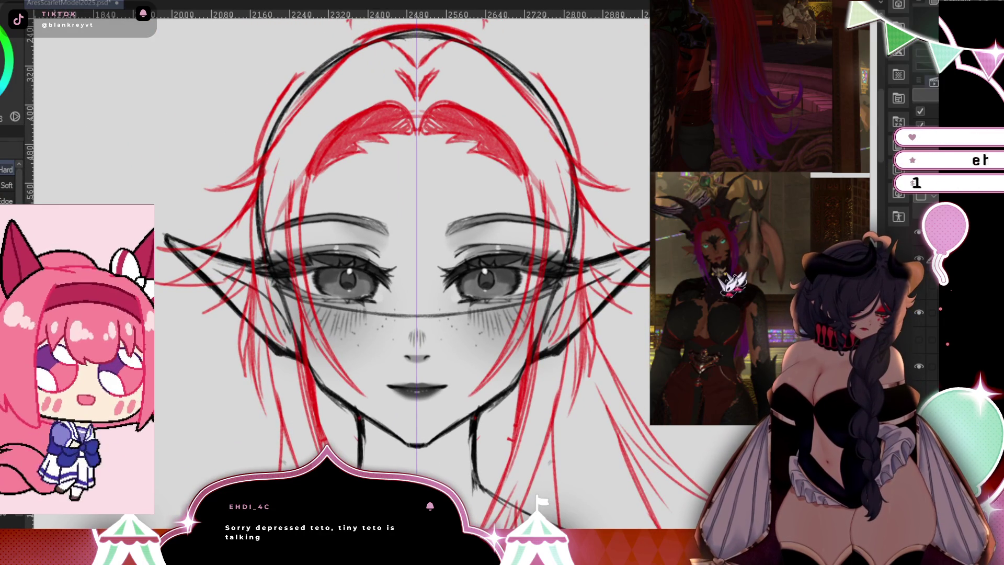
left_click_drag(345, 269, 331, 253)
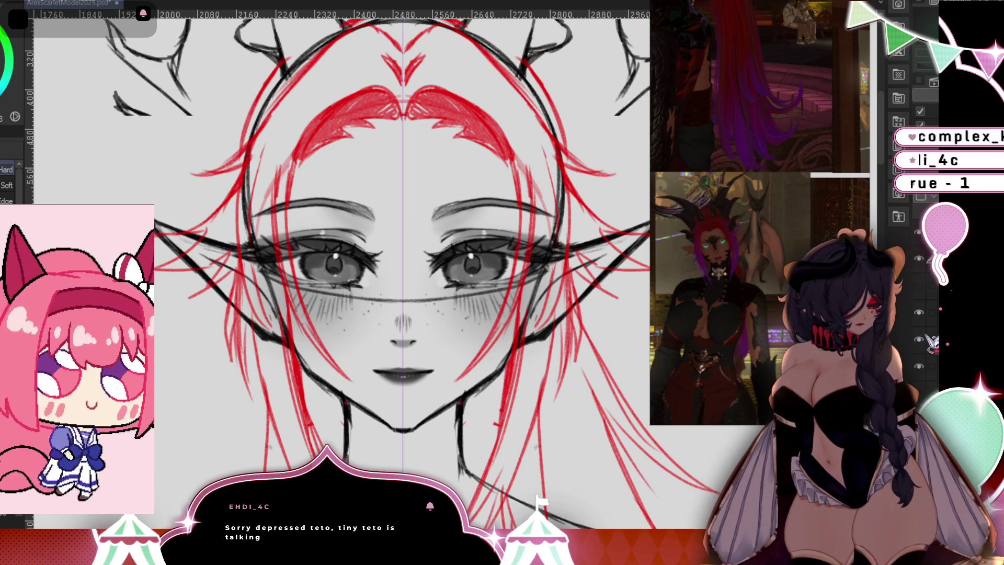
left_click(928, 340)
scroll(403, 272, "down", 2)
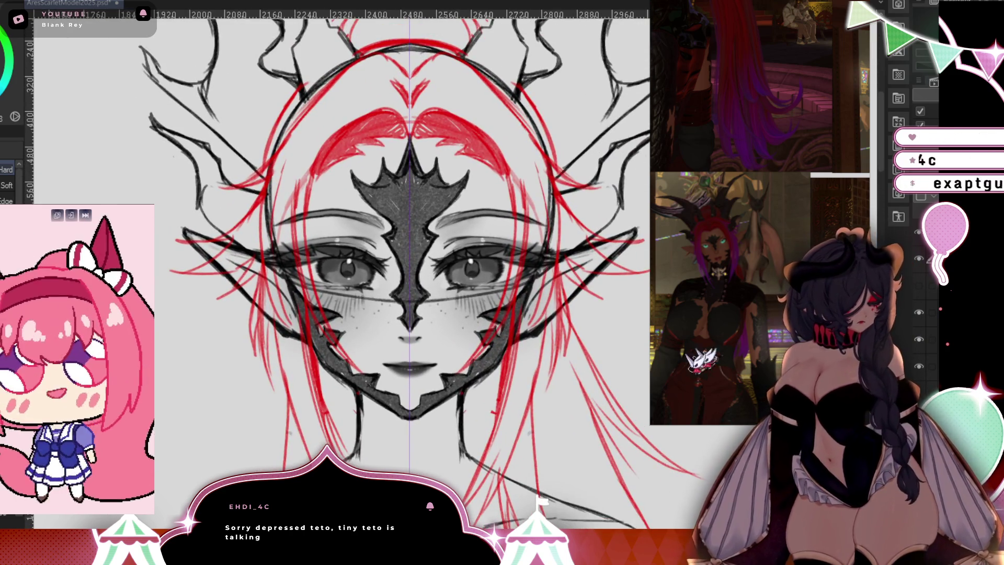
Erase the red hair strands lying over the shoulders and chest.
left_click_drag(525, 355, 518, 332)
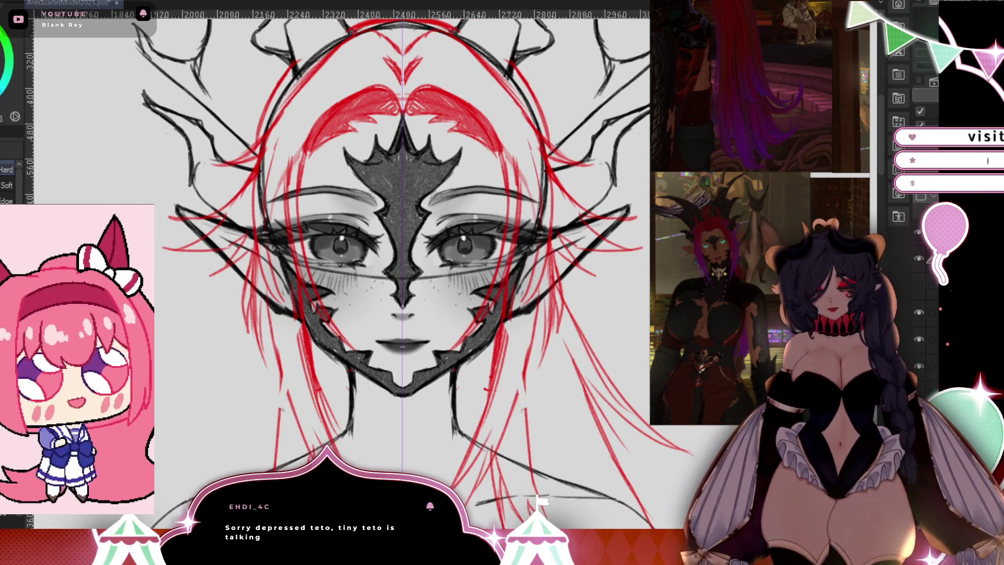
key("b")
scroll(480, 369, "down", 3)
scroll(479, 368, "up", 3)
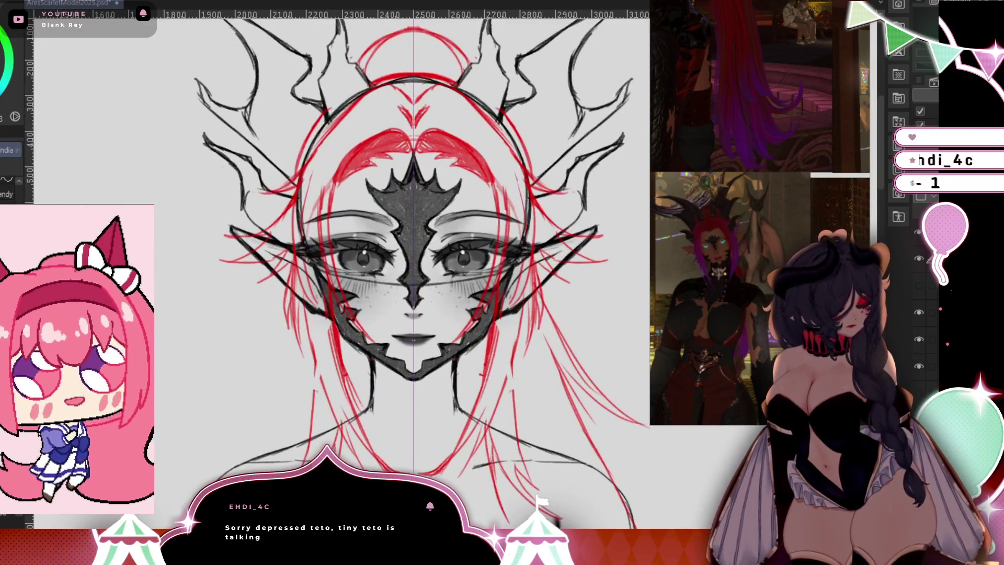
left_click_drag(486, 429, 478, 364)
key("e")
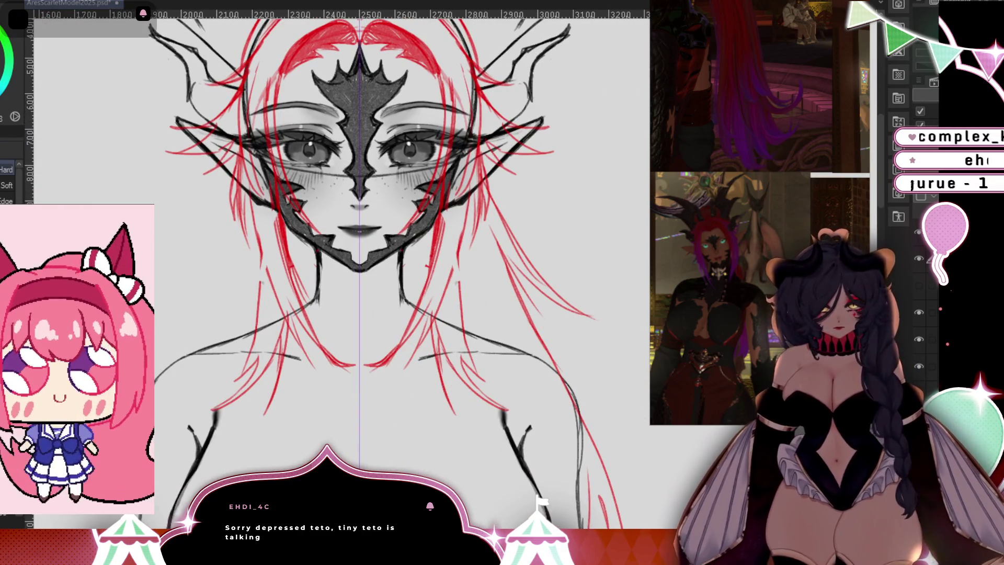
mouse_move(265, 268)
left_mouse_down()
mouse_move(460, 313)
mouse_move(418, 340)
mouse_move(246, 381)
mouse_move(307, 368)
mouse_move(345, 382)
left_mouse_up()
Draw mirrored red strands from the temples down past the cheeks toward the shoulders.
key("b")
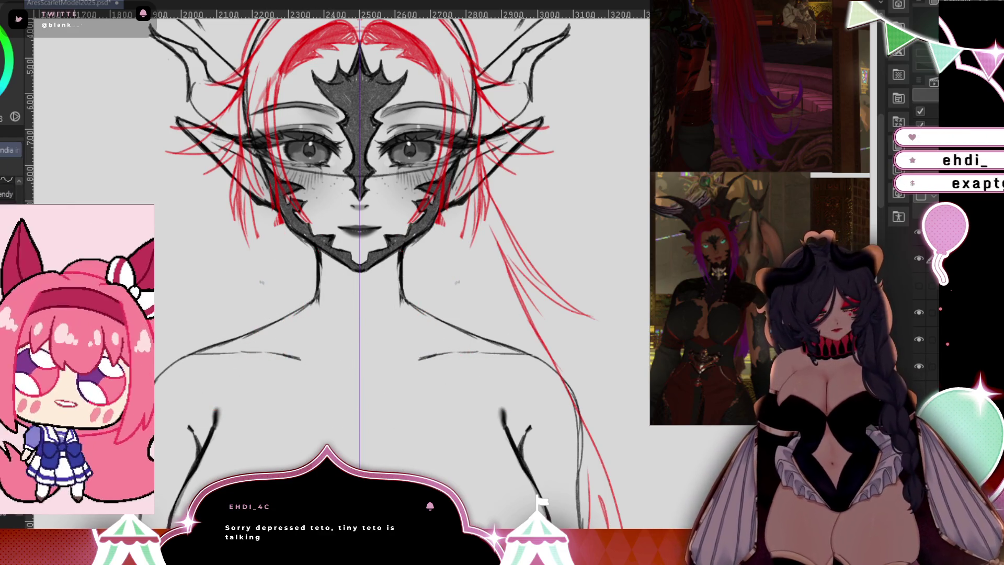
mouse_move(281, 220)
left_mouse_down()
mouse_move(287, 311)
mouse_move(302, 341)
left_mouse_up()
left_click_drag(275, 267, 323, 413)
mouse_move(249, 193)
left_mouse_down()
mouse_move(264, 327)
mouse_move(286, 373)
left_mouse_up()
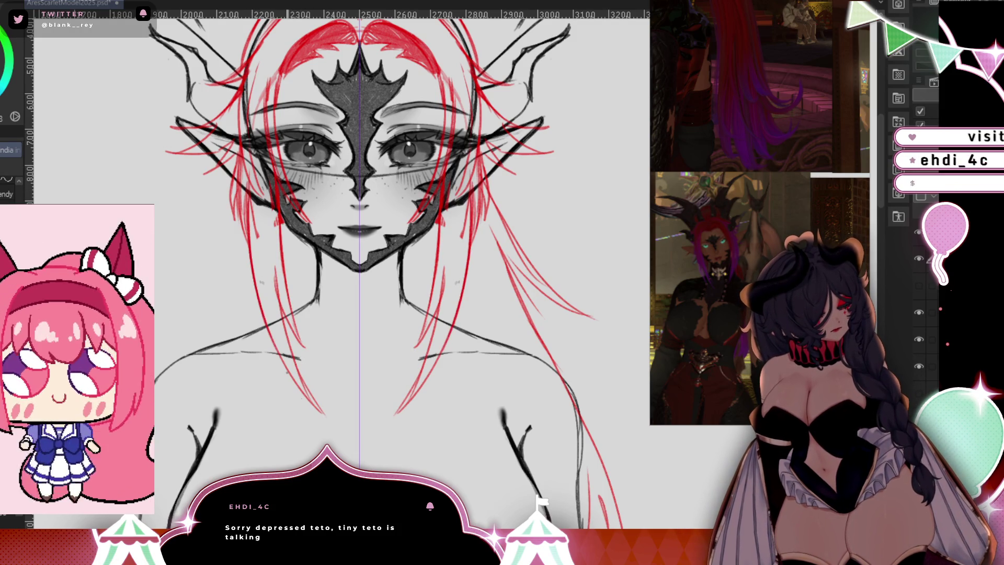
left_click_drag(247, 155, 245, 229)
left_click_drag(245, 149, 242, 210)
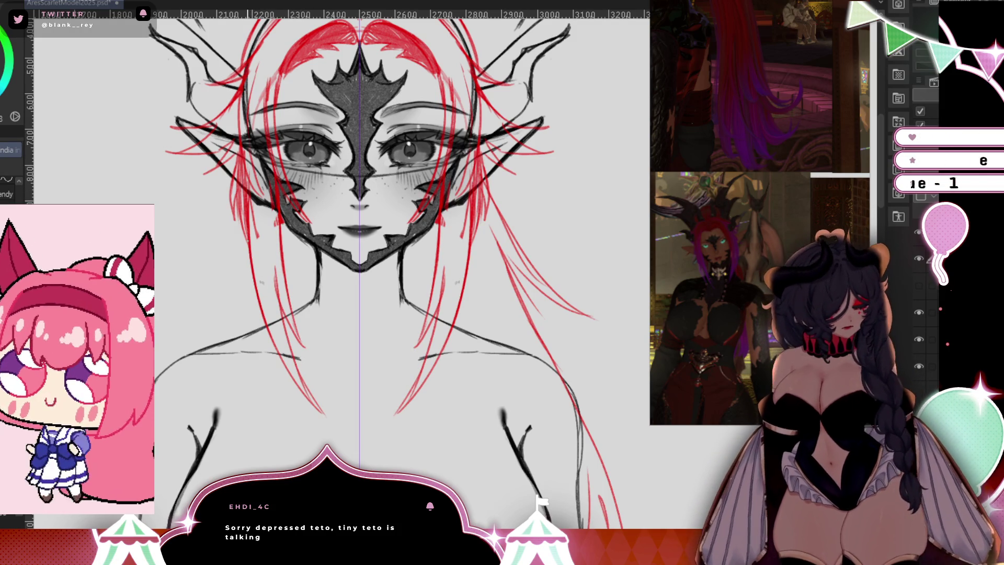
left_click_drag(252, 258, 238, 366)
left_click_drag(251, 330, 217, 418)
left_click_drag(259, 361, 241, 392)
left_click_drag(269, 334, 253, 374)
left_click_drag(264, 352, 247, 382)
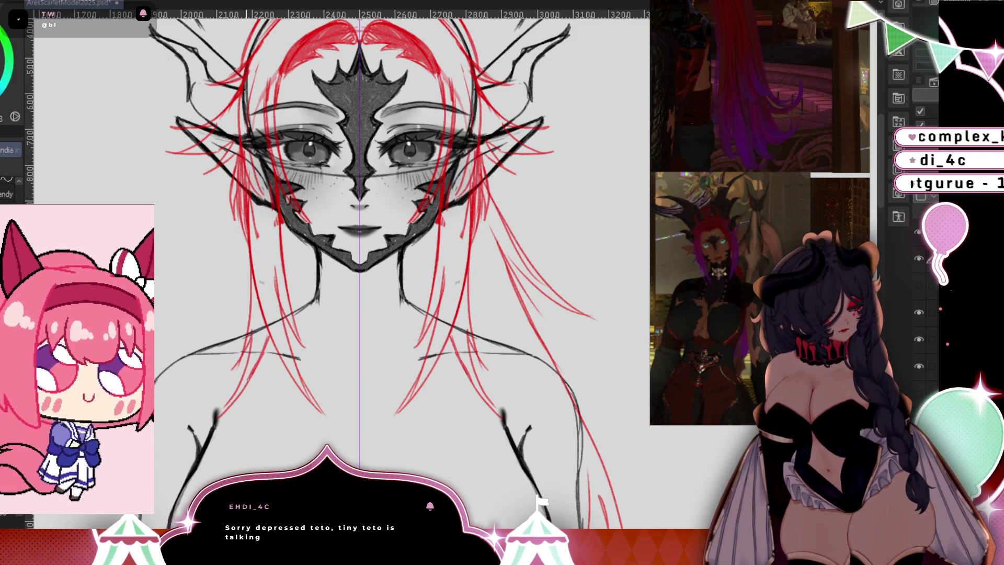
Erase the excess red strokes near the temple and cheek.
key("e")
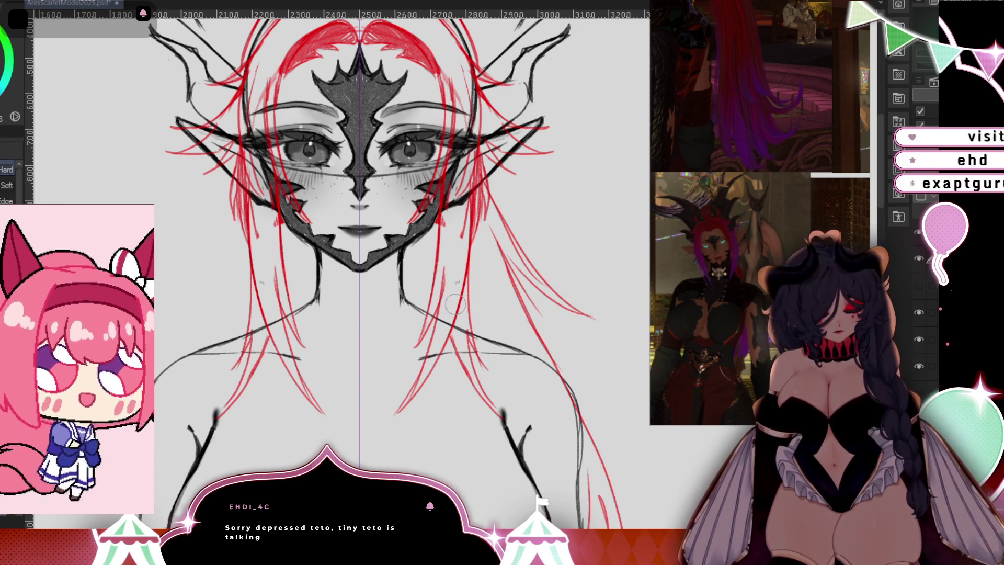
left_click_drag(250, 144, 260, 285)
left_click_drag(229, 176, 230, 220)
left_click_drag(232, 256, 233, 277)
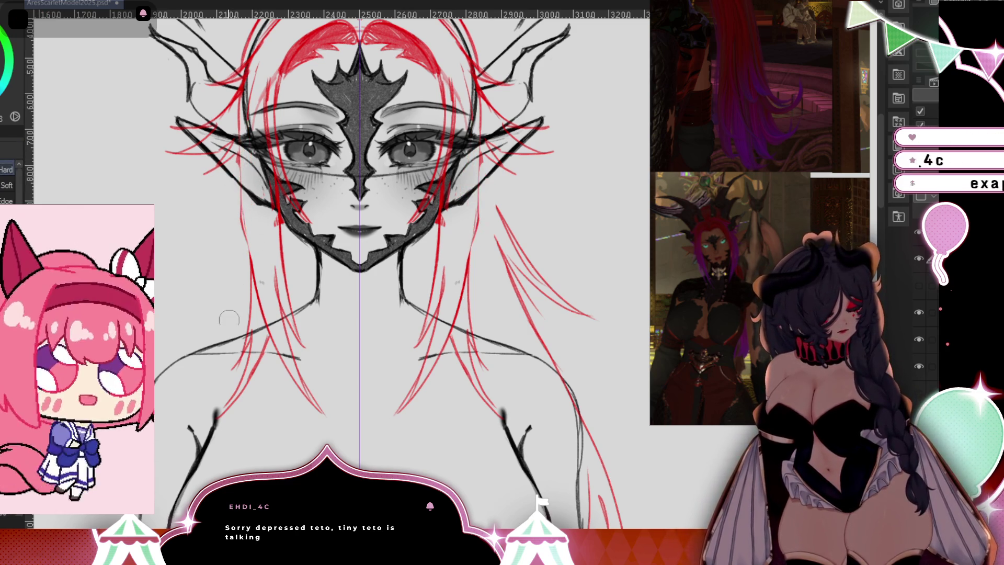
left_click_drag(229, 311, 229, 329)
Redraw red hair strokes along the cheek and ear, then pan out to the torso.
key("p")
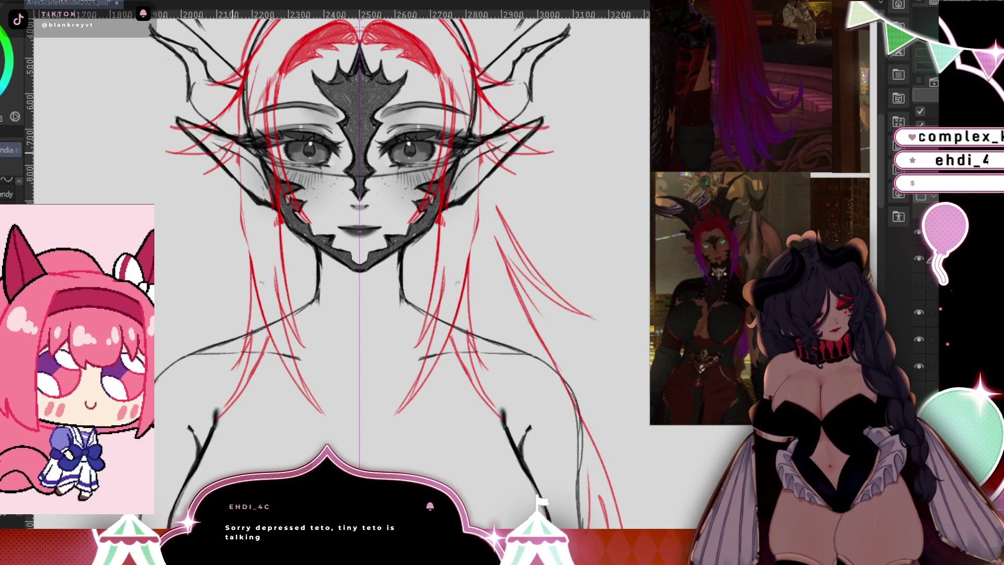
left_click_drag(238, 148, 213, 217)
mouse_move(242, 181)
left_mouse_down()
mouse_move(223, 208)
mouse_move(259, 293)
left_mouse_up()
left_click_drag(246, 144, 271, 254)
left_click_drag(270, 238, 280, 259)
left_click_drag(246, 149, 255, 198)
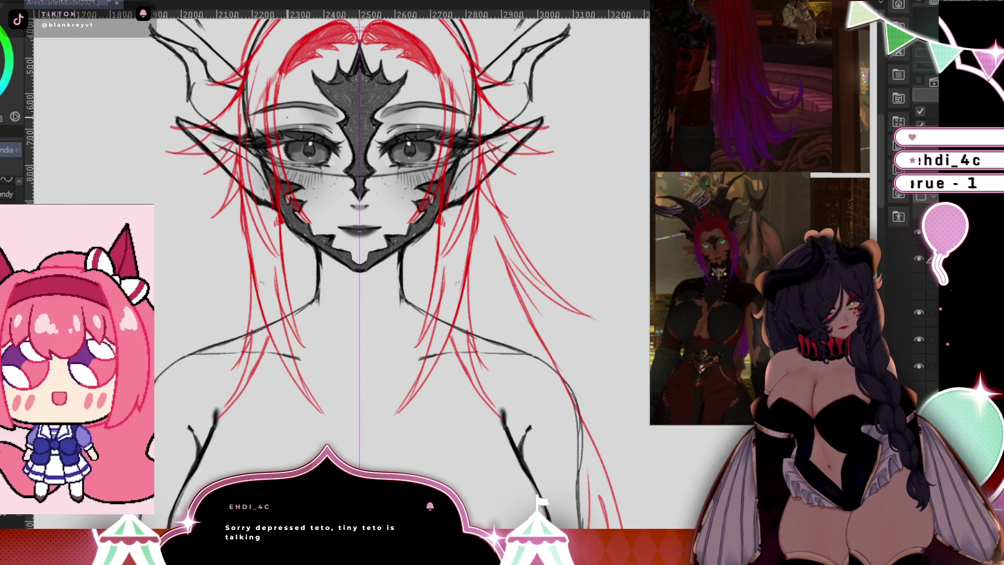
left_click_drag(523, 359, 513, 417)
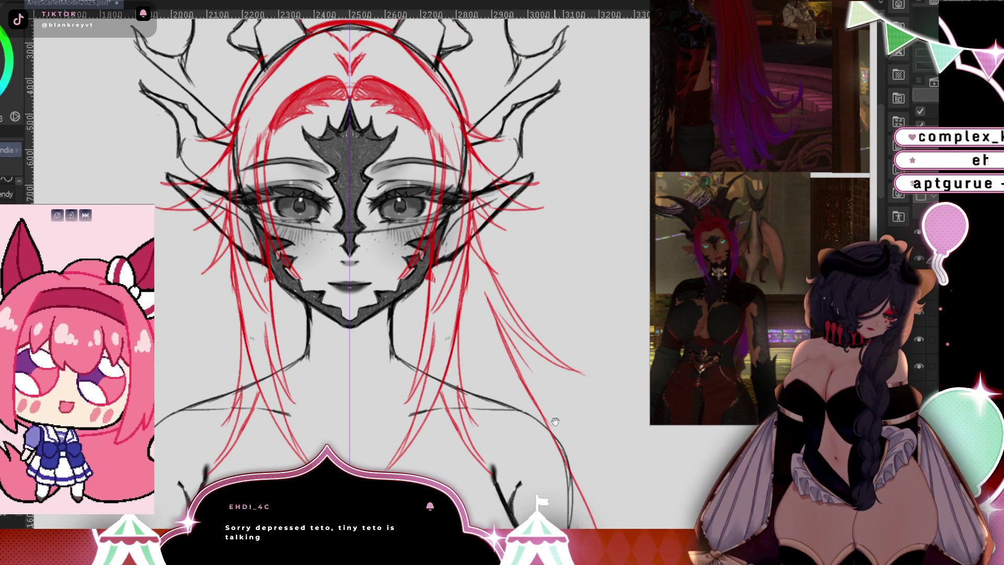
left_click_drag(551, 350, 508, 394)
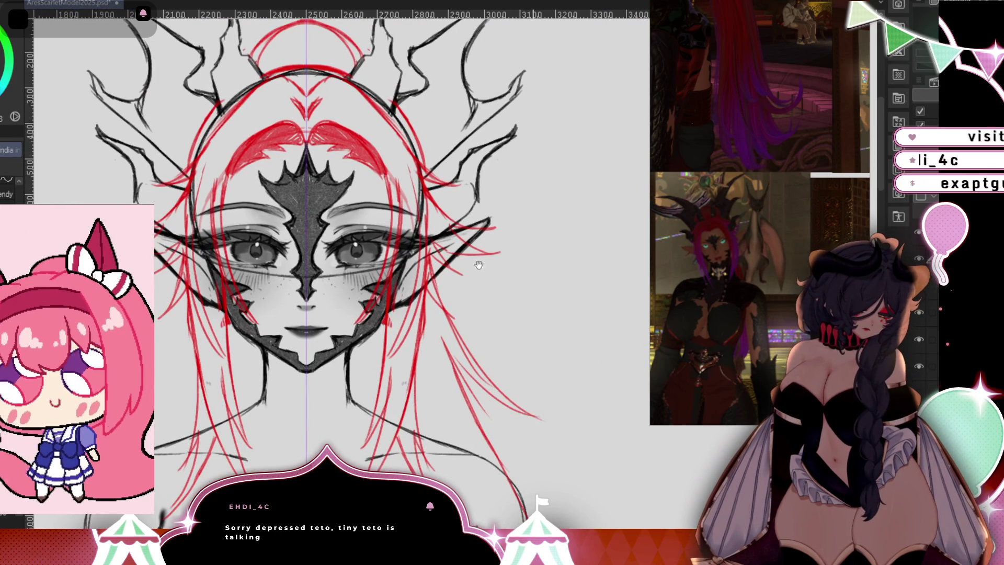
left_click_drag(479, 265, 430, 59)
scroll(445, 366, "down", 2)
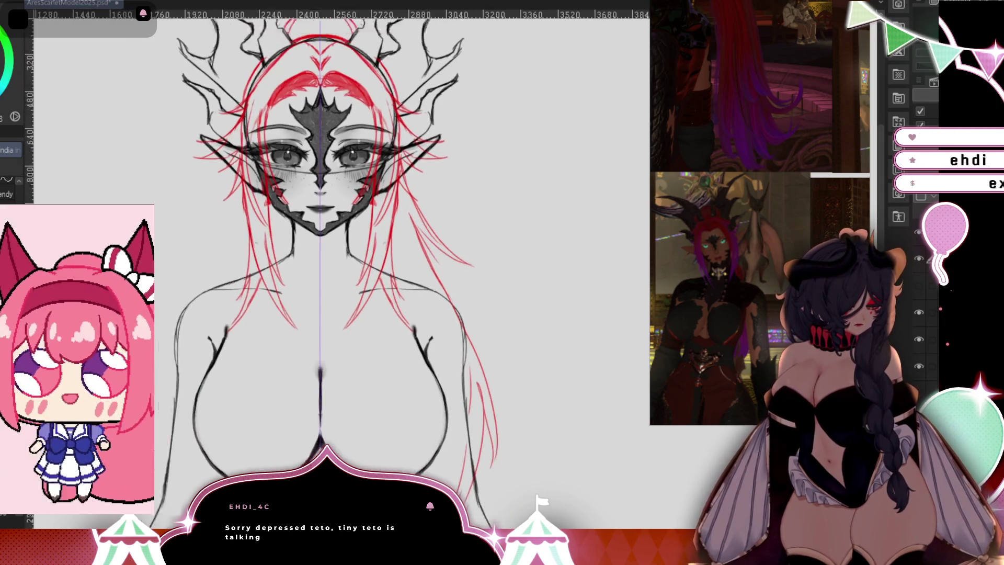
Erase the existing long red strand on the figure's right side.
scroll(409, 272, "down", 2)
key("e")
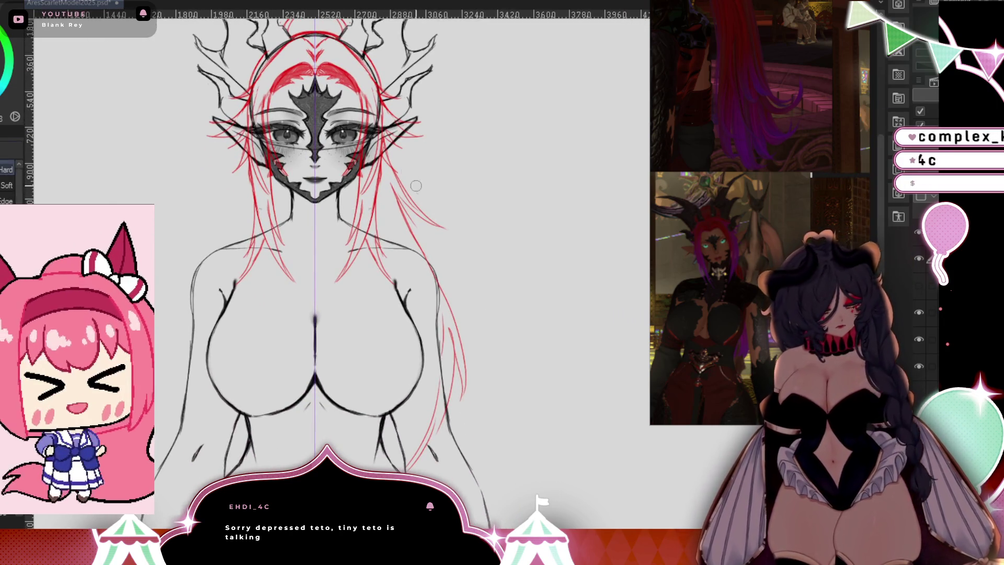
mouse_move(416, 185)
left_mouse_down()
mouse_move(394, 152)
mouse_move(422, 236)
left_mouse_up()
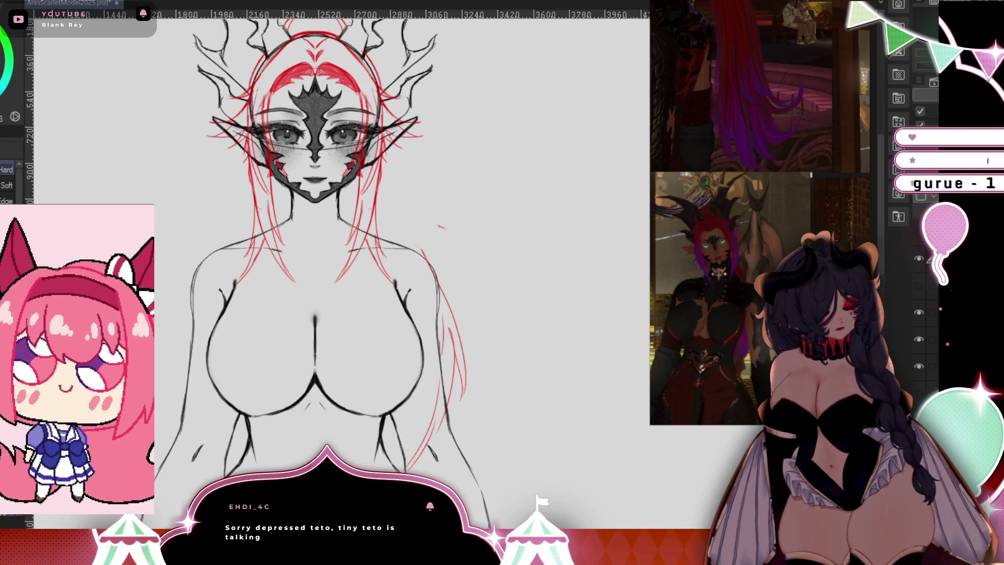
left_click_drag(459, 274, 427, 463)
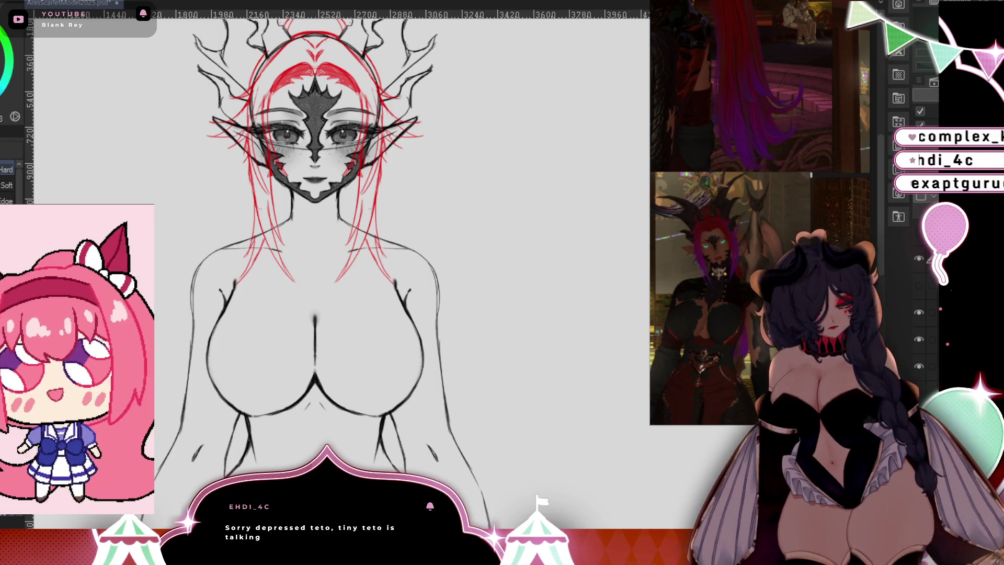
Draw a new long red strand down the right side and zoom out to the whole figure.
key("b")
left_click_drag(516, 196, 498, 222)
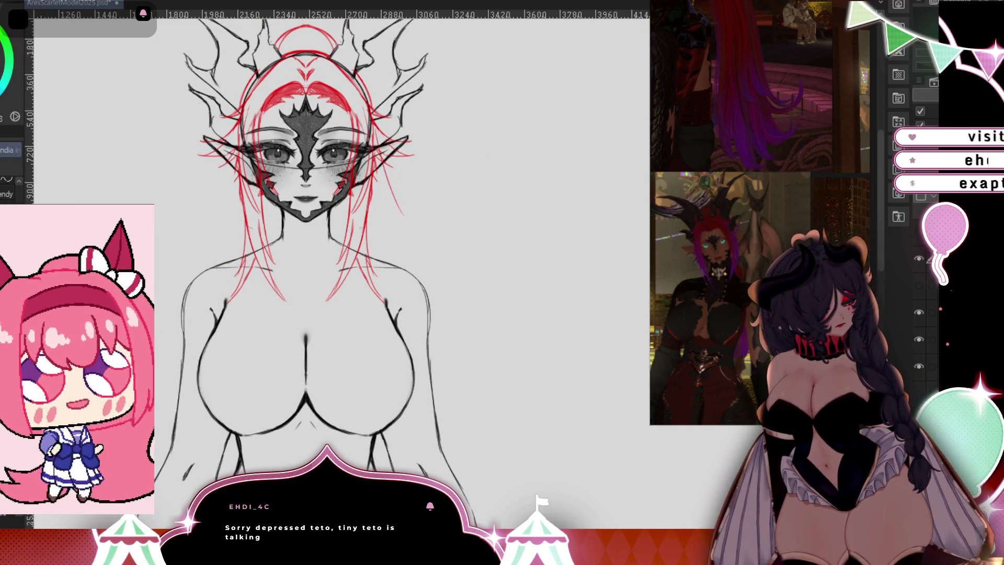
left_click_drag(392, 209, 512, 376)
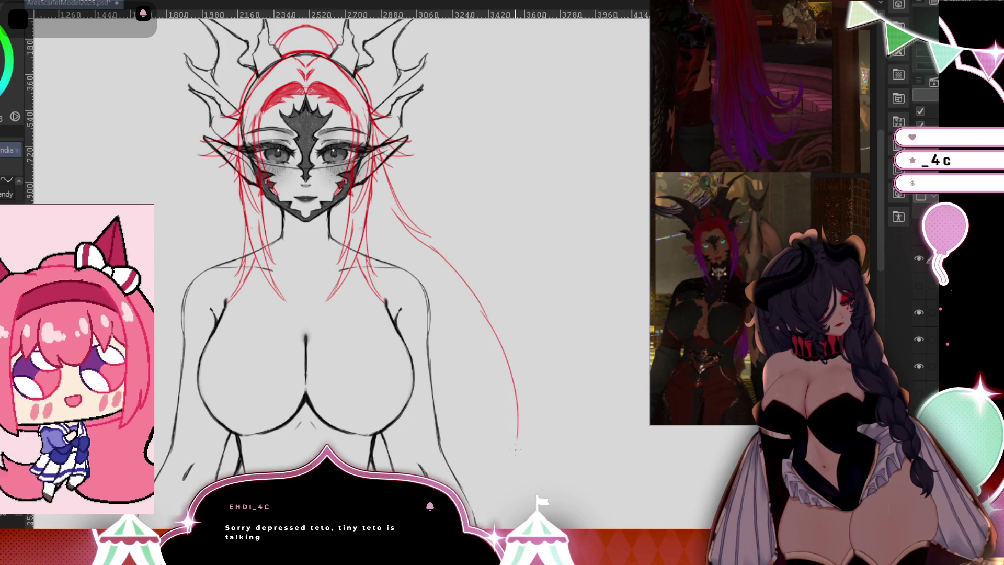
mouse_move(516, 434)
left_mouse_down()
mouse_move(481, 517)
mouse_move(472, 383)
left_mouse_up()
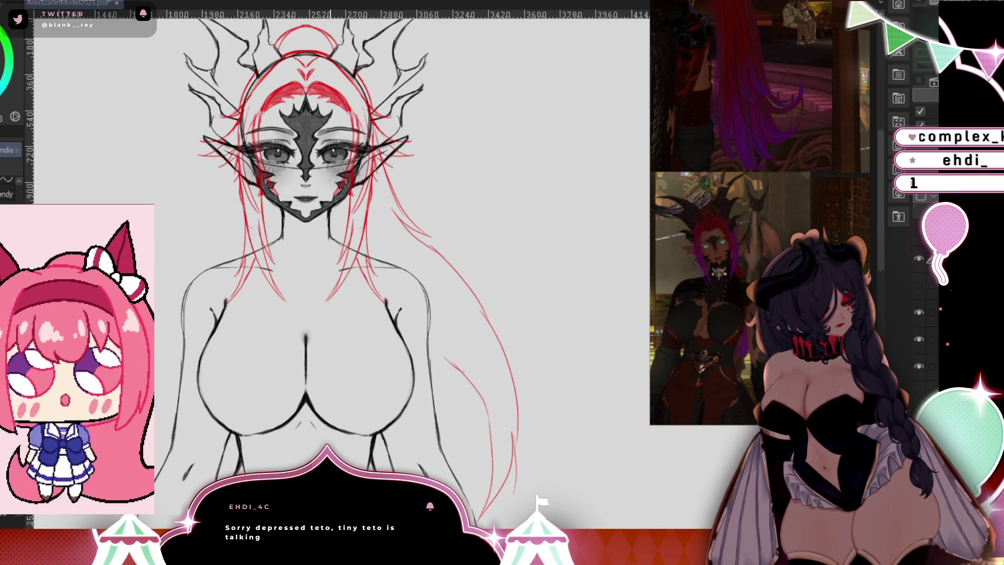
key("ctrl+minus")
key("ctrl+minus")
key("ctrl+minus")
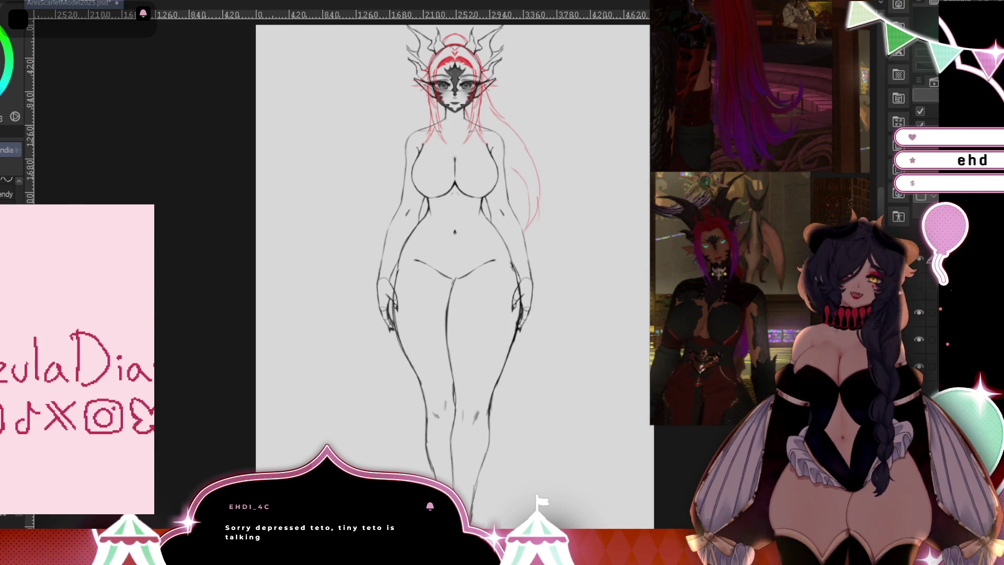
Zoom in on the upper body and erase the long red strand trailing down the right.
scroll(559, 457, "up", 3)
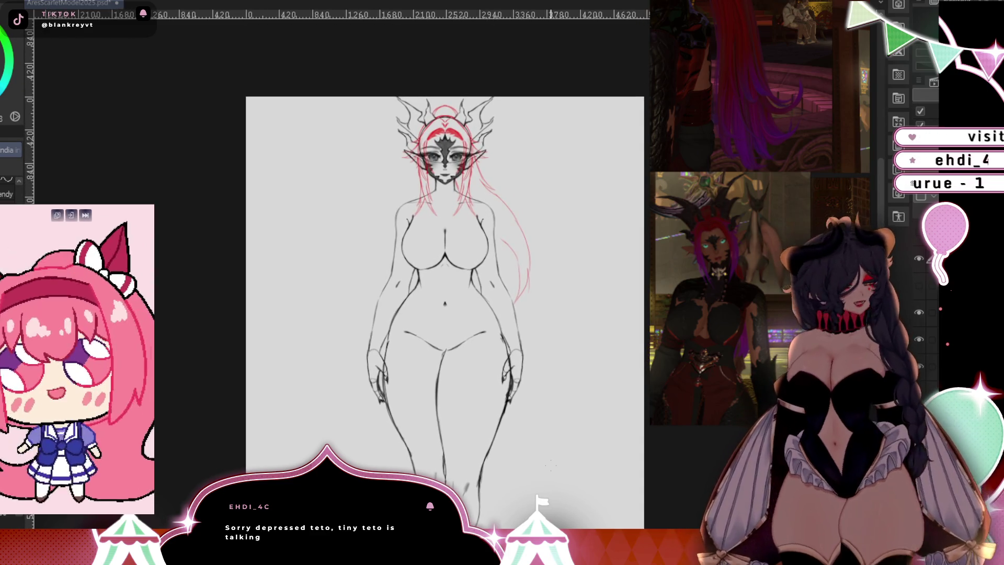
scroll(424, 441, "up", 5)
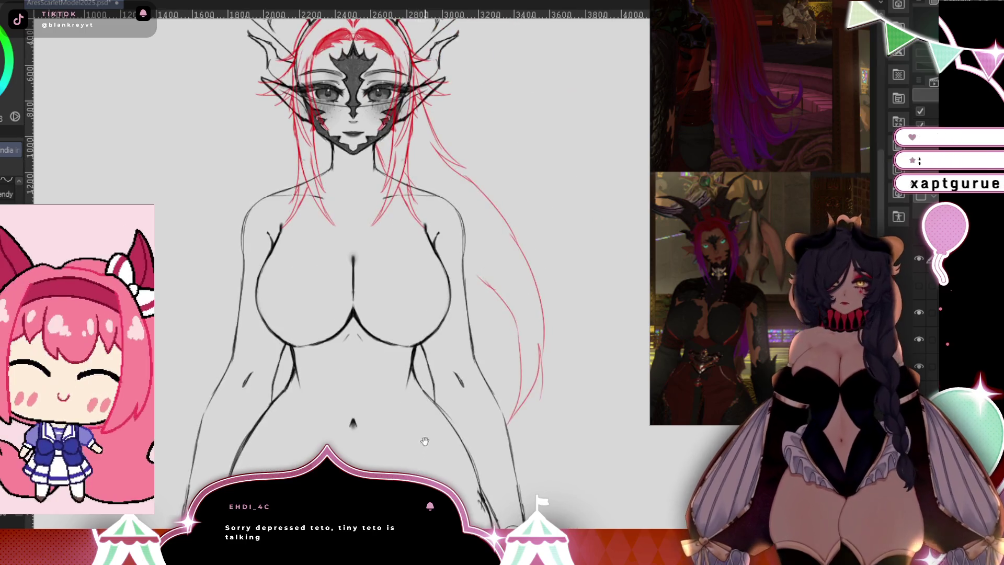
left_click_drag(424, 441, 431, 500)
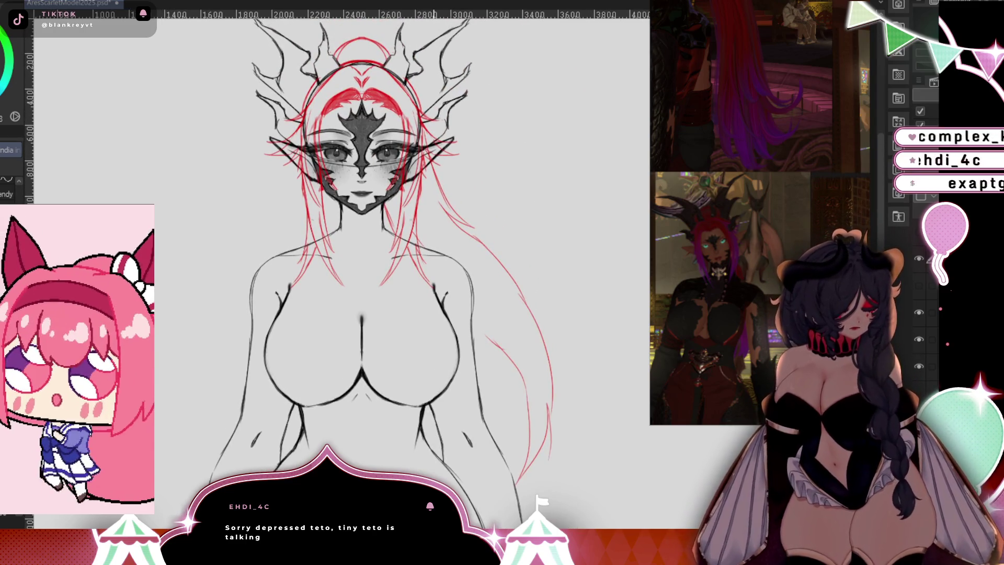
key("e")
mouse_move(453, 196)
left_mouse_down()
mouse_move(477, 231)
mouse_move(557, 489)
mouse_move(514, 306)
left_mouse_up()
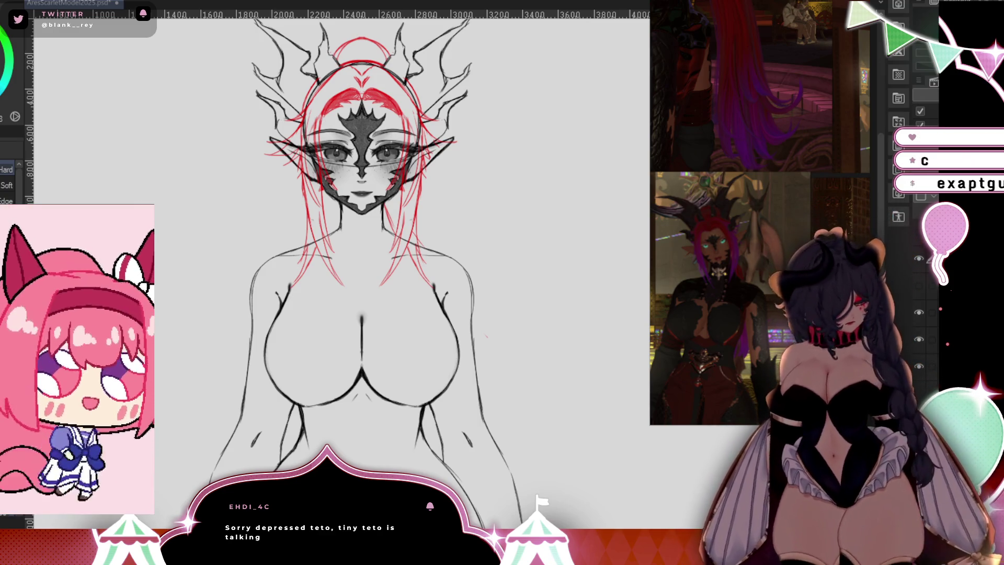
Add a vertical symmetry line and draw mirrored hair strands beside the neck.
left_click(919, 258)
left_click(919, 258)
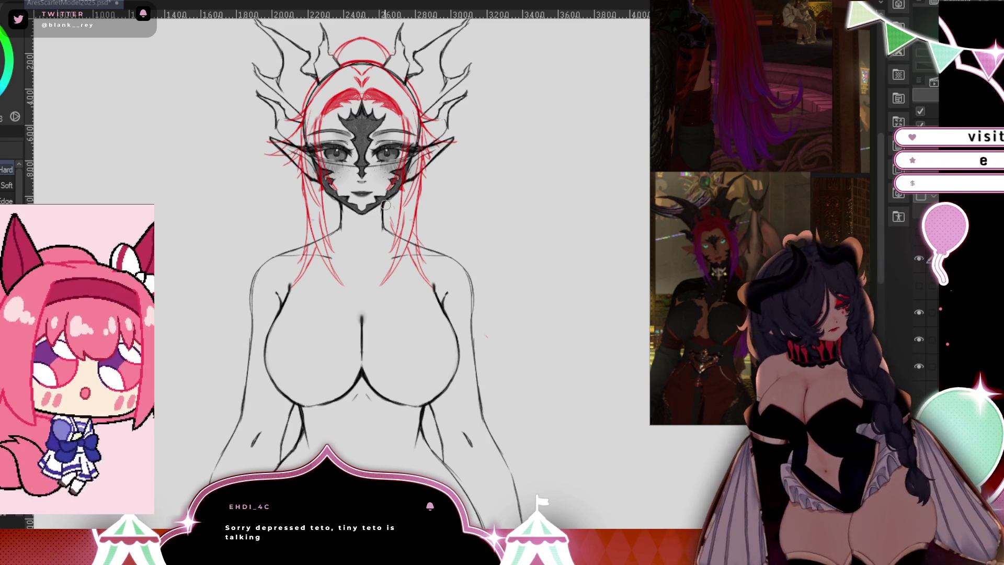
key("b")
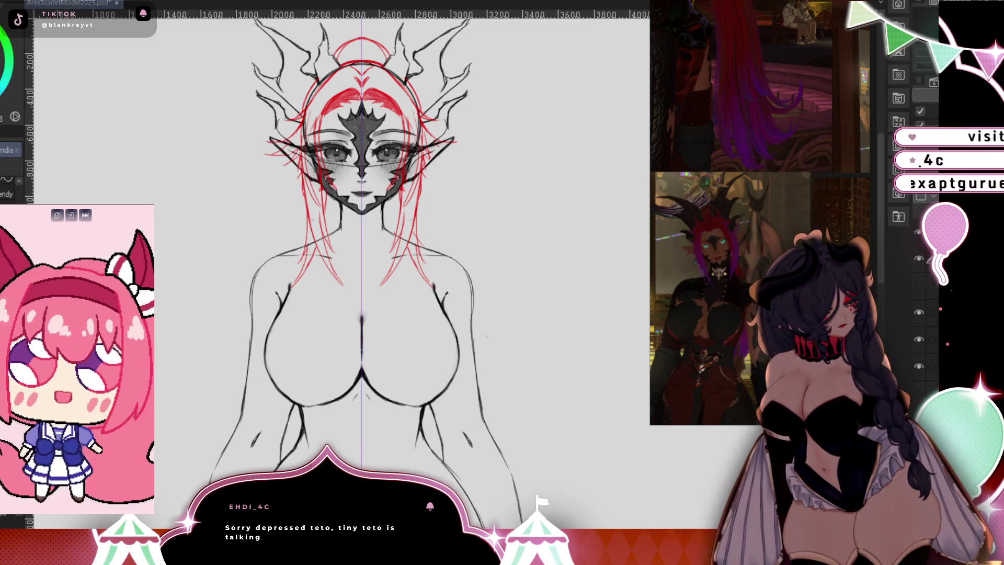
mouse_move(422, 183)
left_mouse_down()
mouse_move(442, 226)
mouse_move(424, 230)
mouse_move(427, 250)
left_mouse_up()
left_click_drag(421, 207, 424, 236)
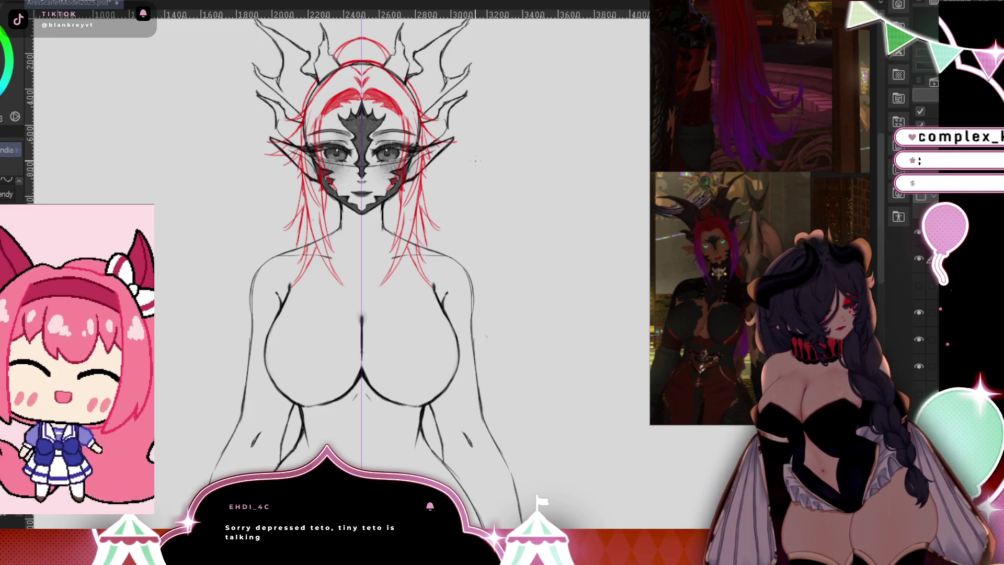
Draw mirrored hair ends at the lower sides near the hips, redoing one attempt.
mouse_move(483, 407)
left_mouse_down()
mouse_move(500, 432)
mouse_move(526, 419)
mouse_move(534, 450)
mouse_move(502, 462)
left_mouse_up()
left_click_drag(431, 433, 444, 450)
left_click_drag(427, 431, 433, 440)
key("ctrl+z")
key("ctrl+z")
key("ctrl+z")
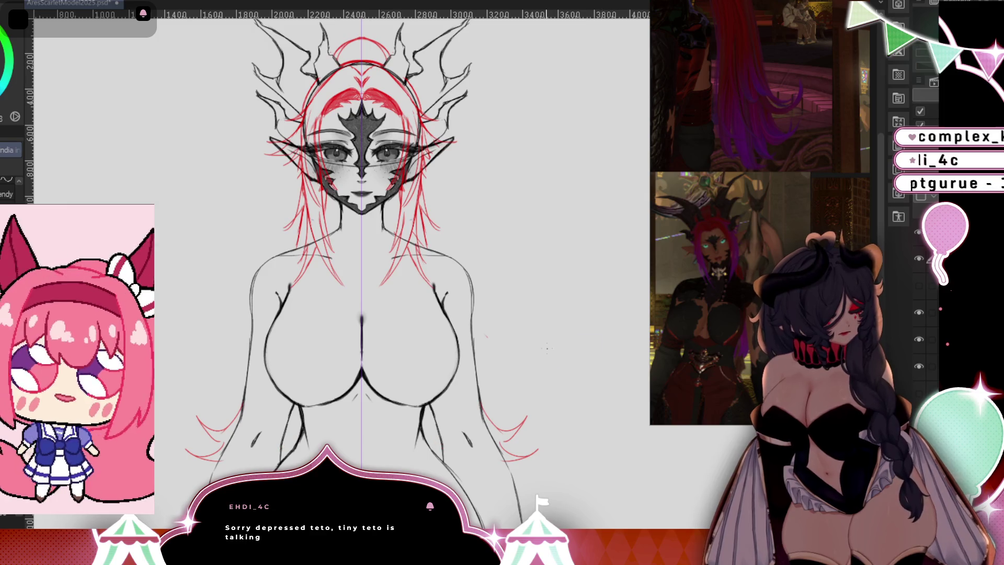
mouse_move(468, 403)
left_mouse_down()
mouse_move(425, 424)
mouse_move(442, 447)
left_mouse_up()
left_click_drag(299, 409, 294, 424)
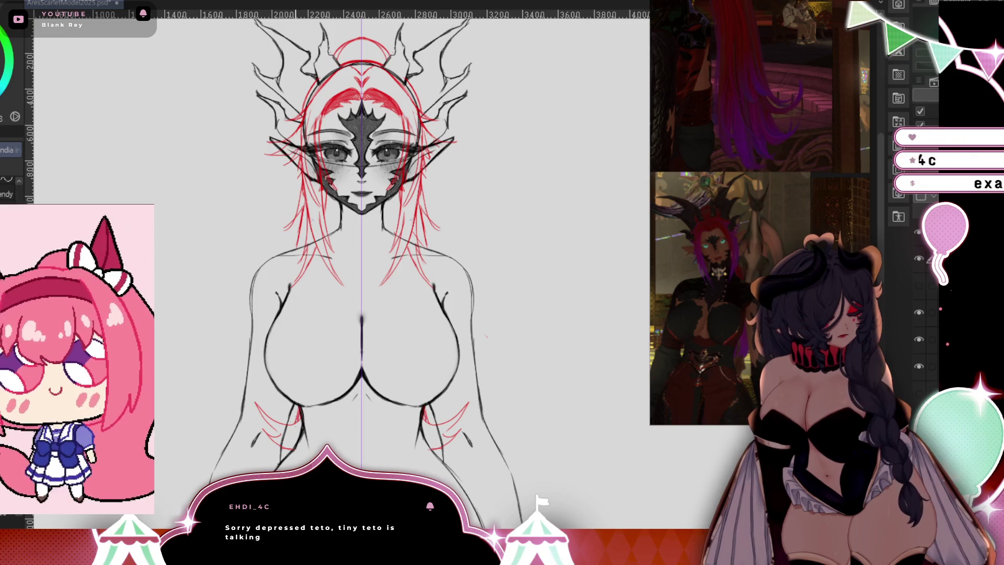
Draw mirrored hair strands below the face and along the neck.
key("e")
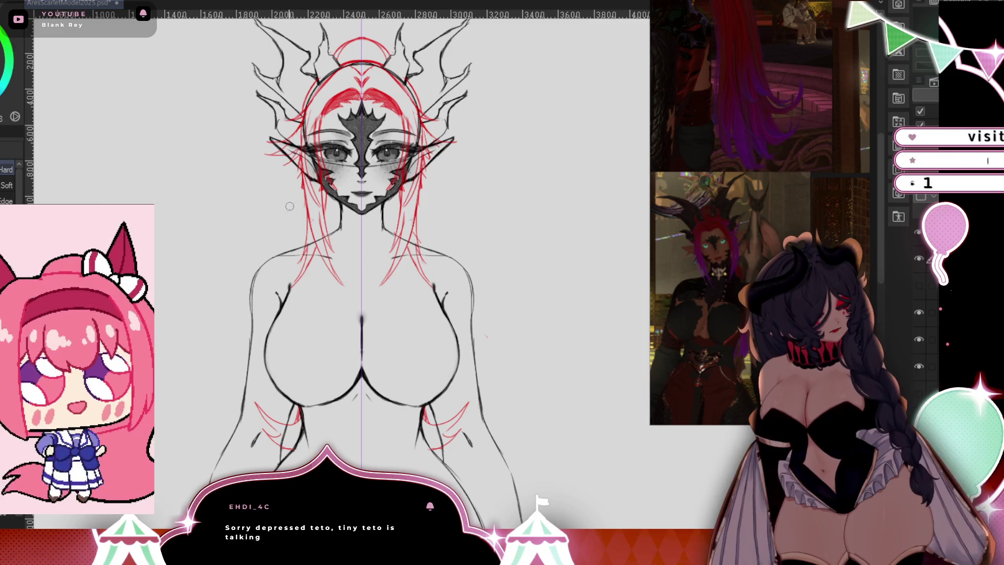
key("p")
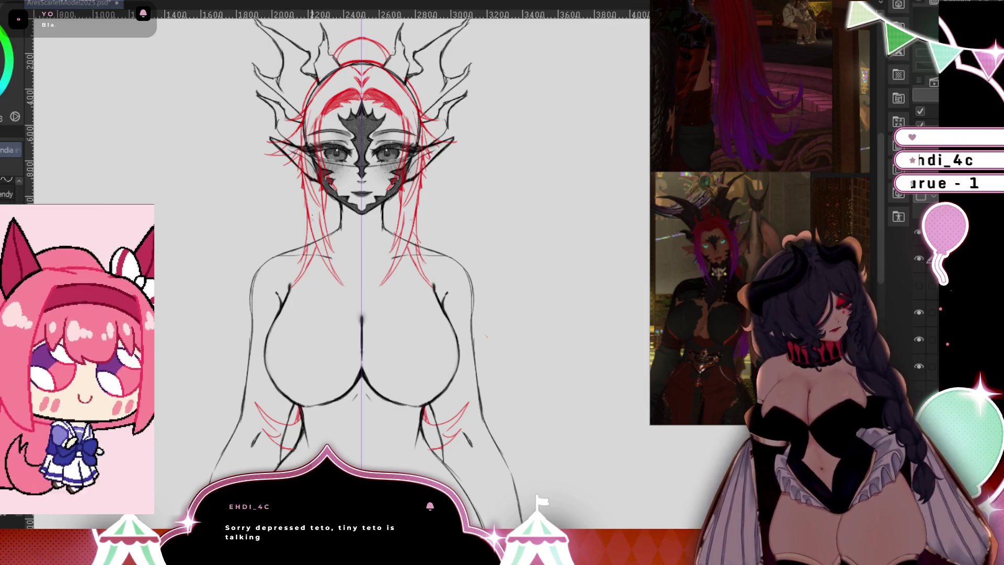
mouse_move(320, 190)
left_mouse_down()
mouse_move(313, 224)
mouse_move(285, 230)
mouse_move(329, 233)
left_mouse_up()
left_click_drag(328, 196, 339, 228)
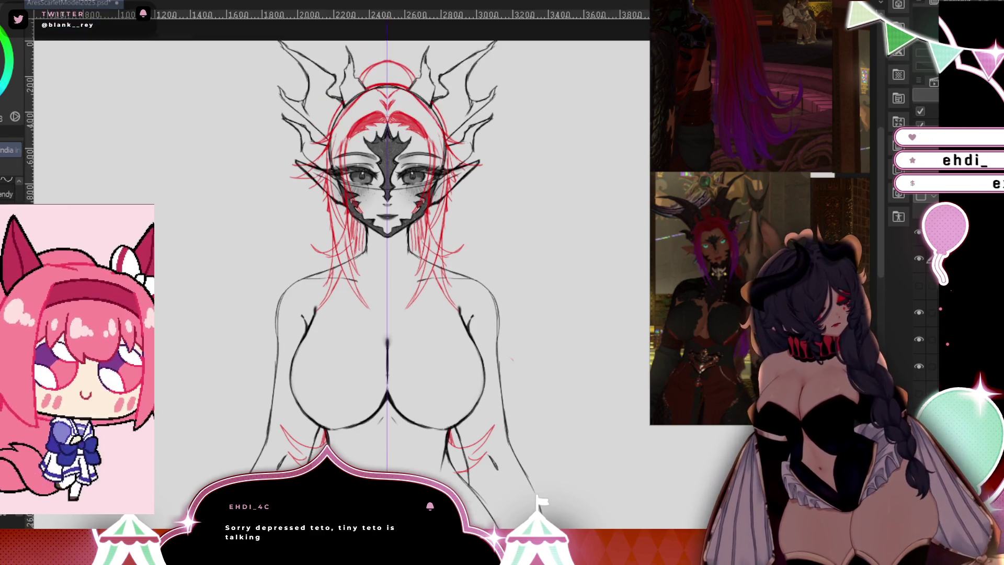
Erase the stray red hair strands beside the neck.
scroll(481, 328, "up", 5)
scroll(481, 327, "down", 3)
left_click_drag(482, 328, 496, 332)
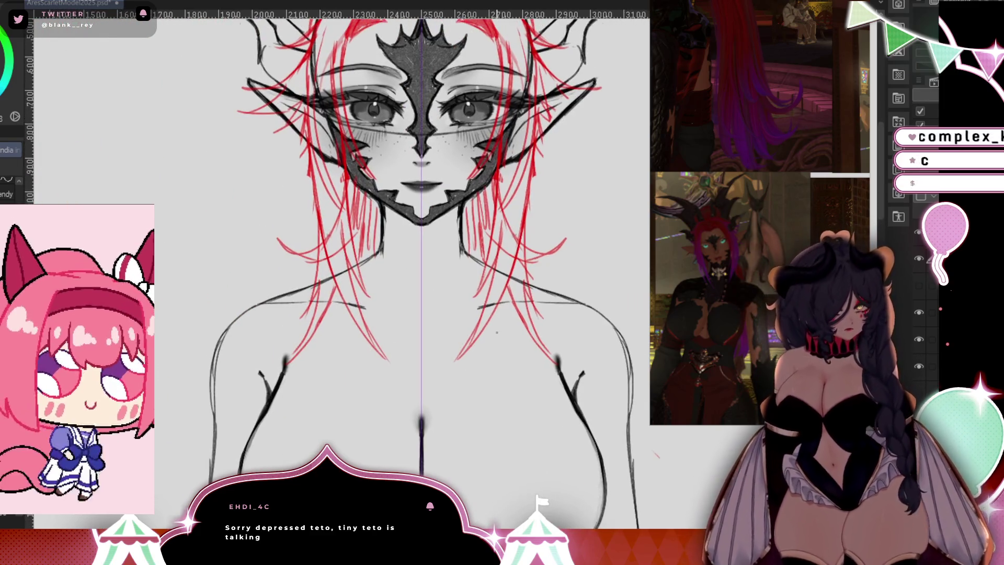
key("e")
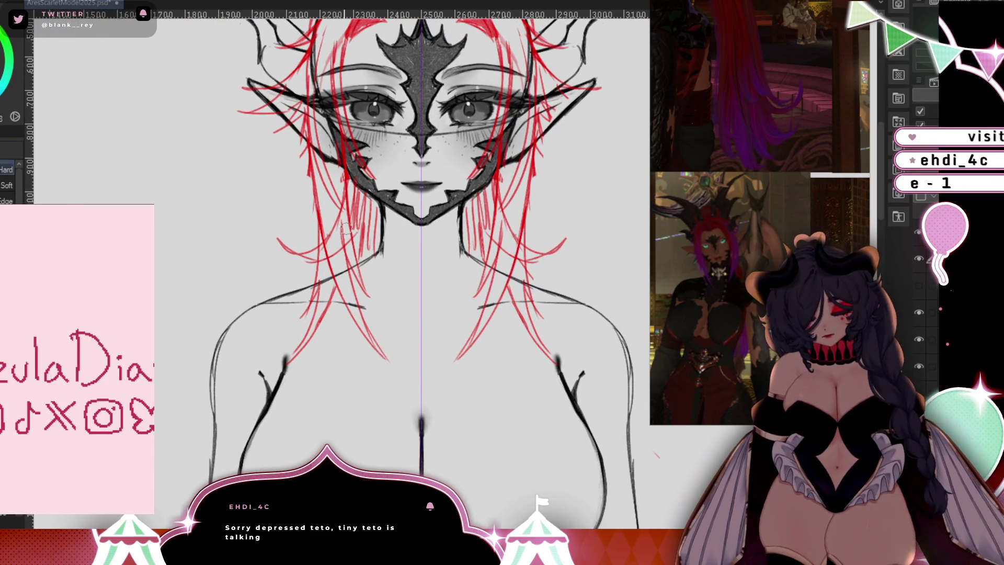
mouse_move(345, 228)
left_mouse_down()
mouse_move(332, 235)
mouse_move(327, 214)
mouse_move(365, 273)
left_mouse_up()
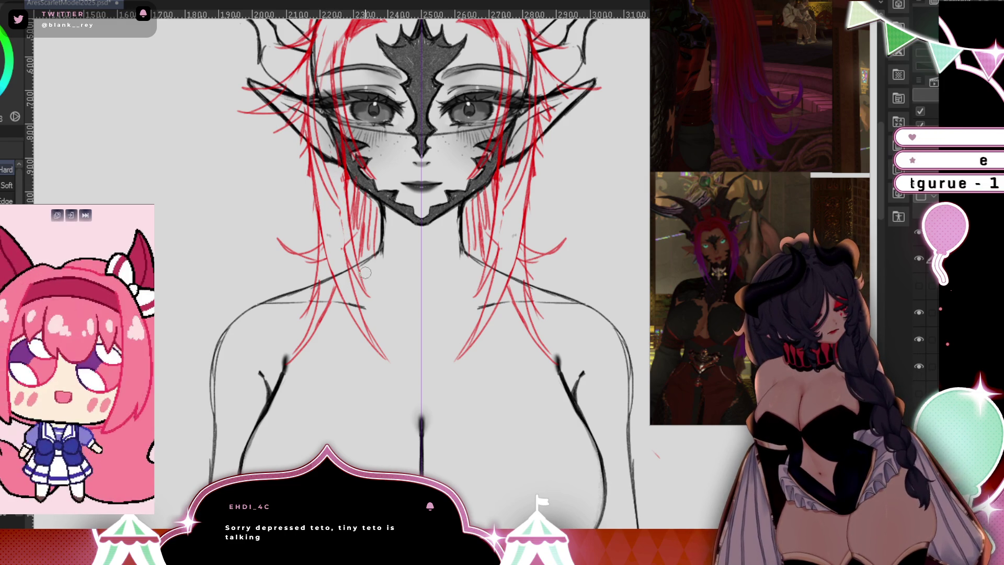
Draw new mirrored red hair strands beside the face.
left_click_drag(553, 340, 513, 329)
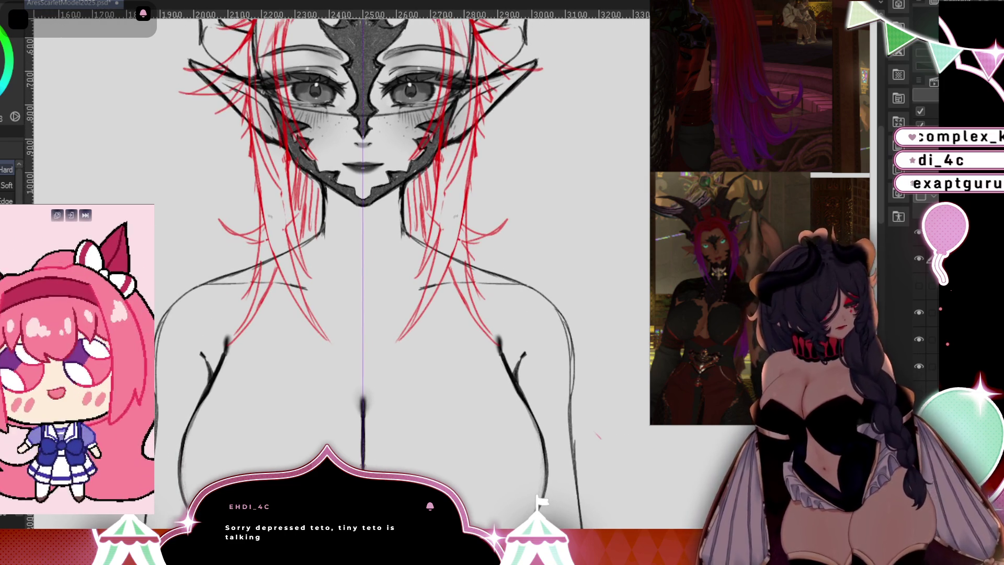
key("p")
left_click_drag(293, 189, 332, 287)
left_click_drag(285, 214, 327, 282)
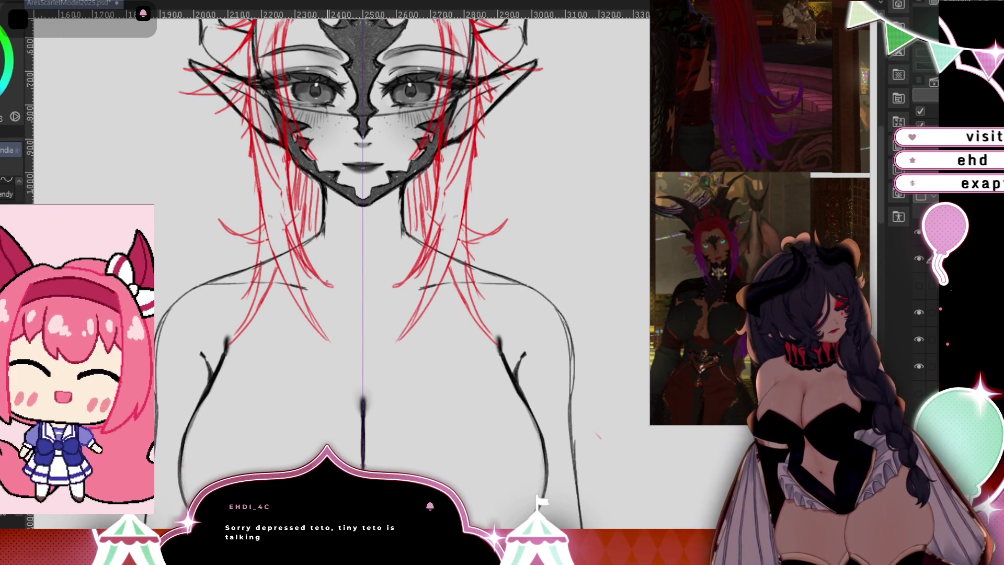
Partly erase the red bangs and side hair, then add faint mirrored strokes near the bangs.
left_click_drag(522, 264, 504, 356)
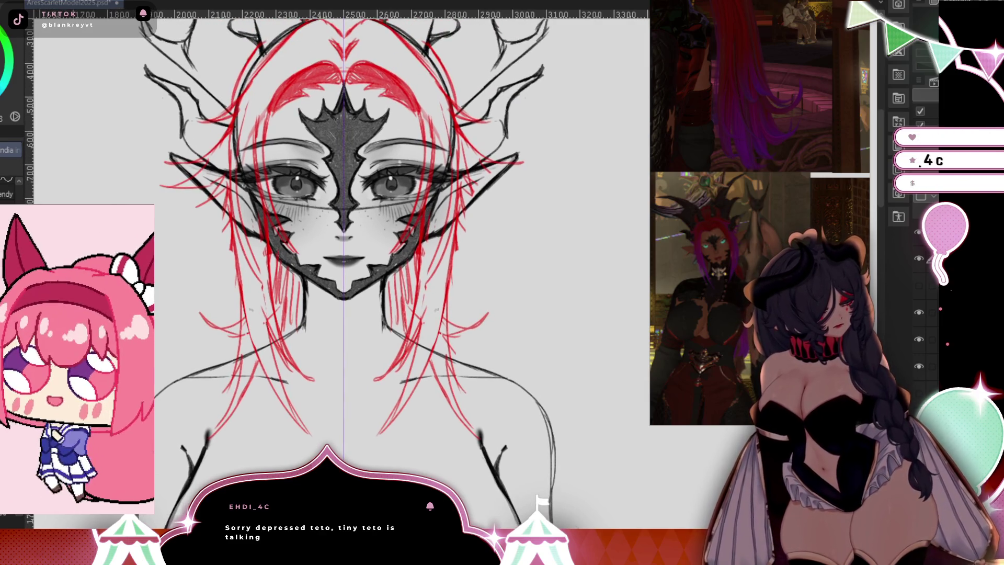
key("e")
left_click_drag(263, 107, 264, 145)
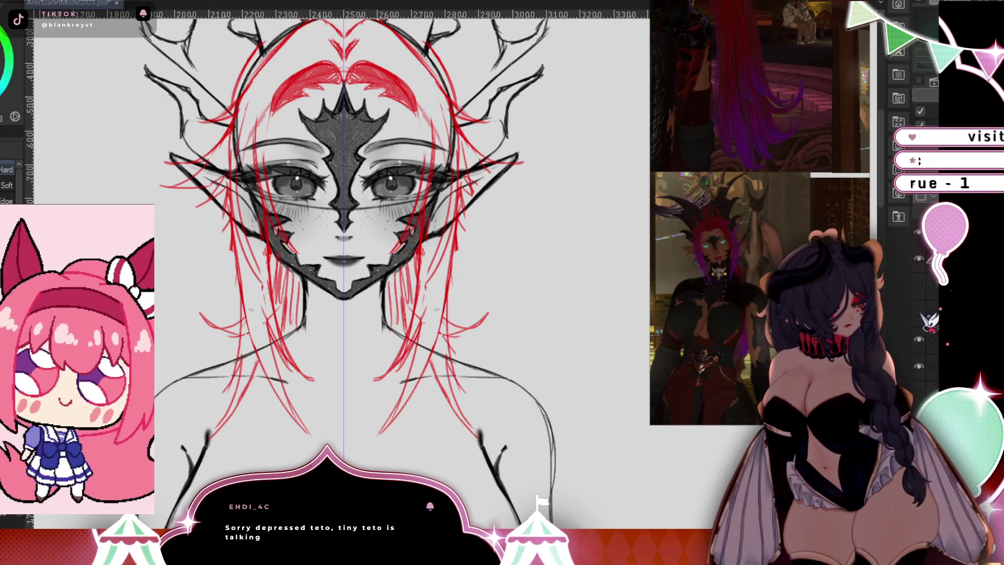
left_click_drag(277, 94, 248, 143)
key("p")
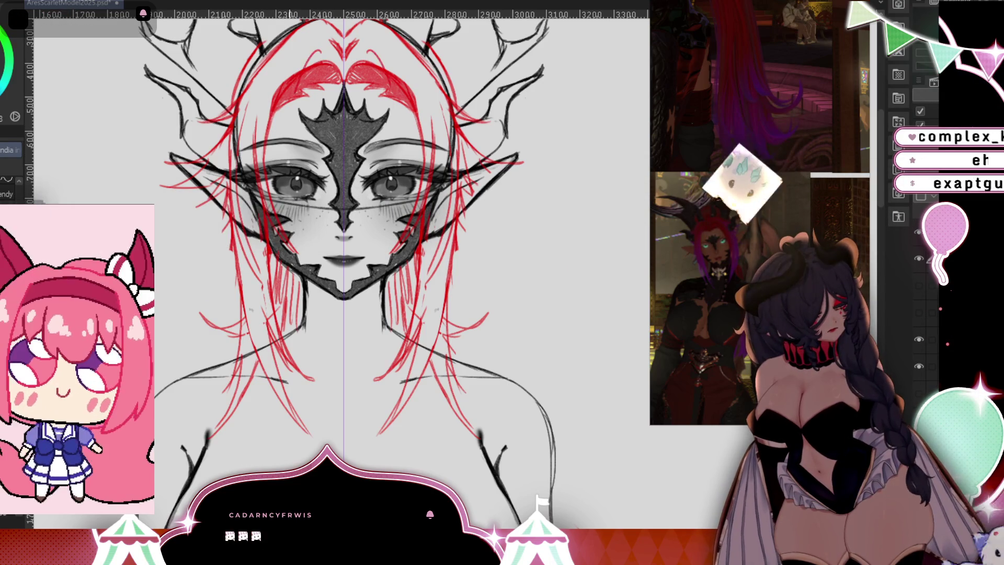
left_click_drag(296, 84, 286, 137)
left_click_drag(291, 85, 284, 107)
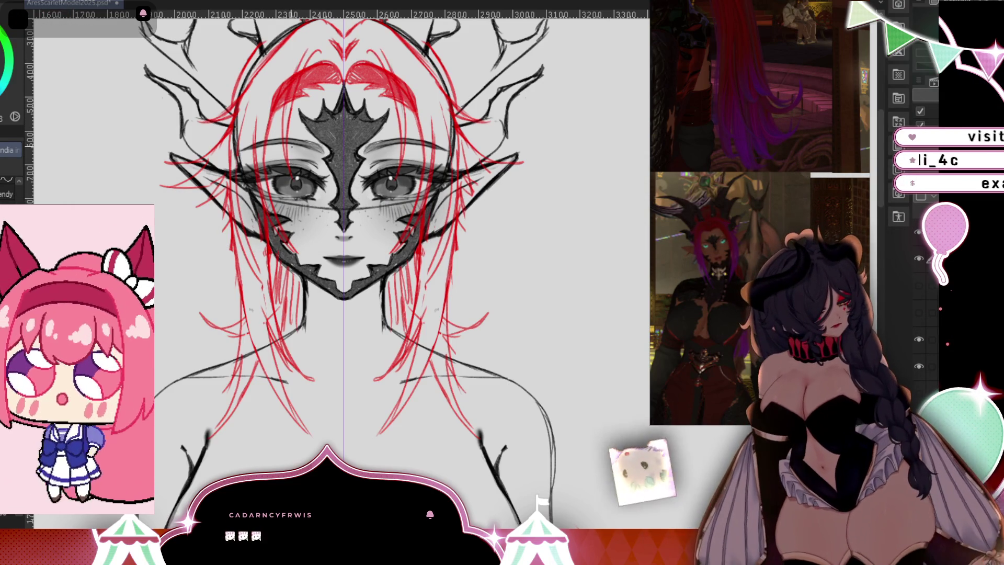
left_click_drag(340, 262, 395, 340)
Draw mirrored red hair strands over and beside the top of the dark mask.
scroll(453, 305, "up", 4)
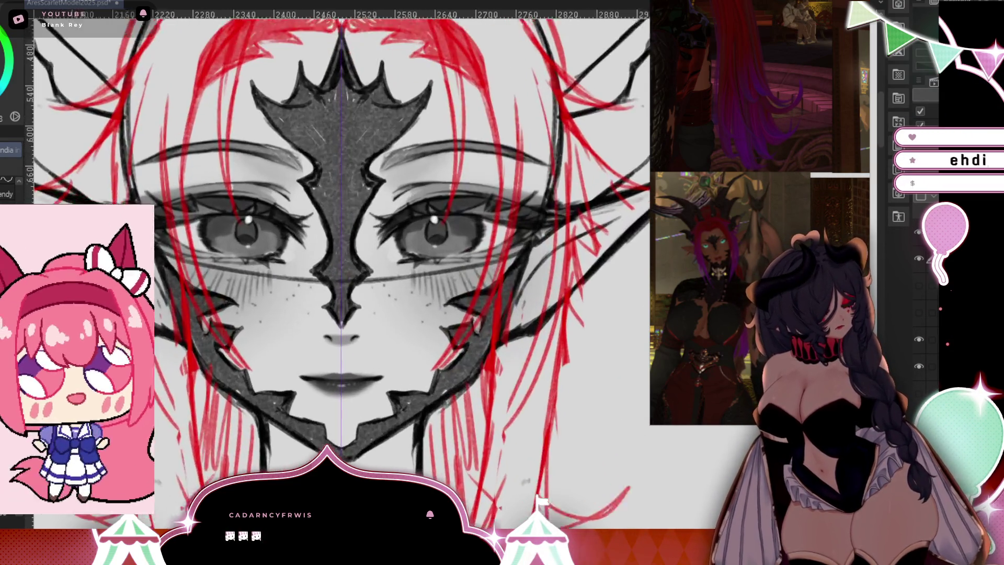
left_click_drag(382, 163, 368, 305)
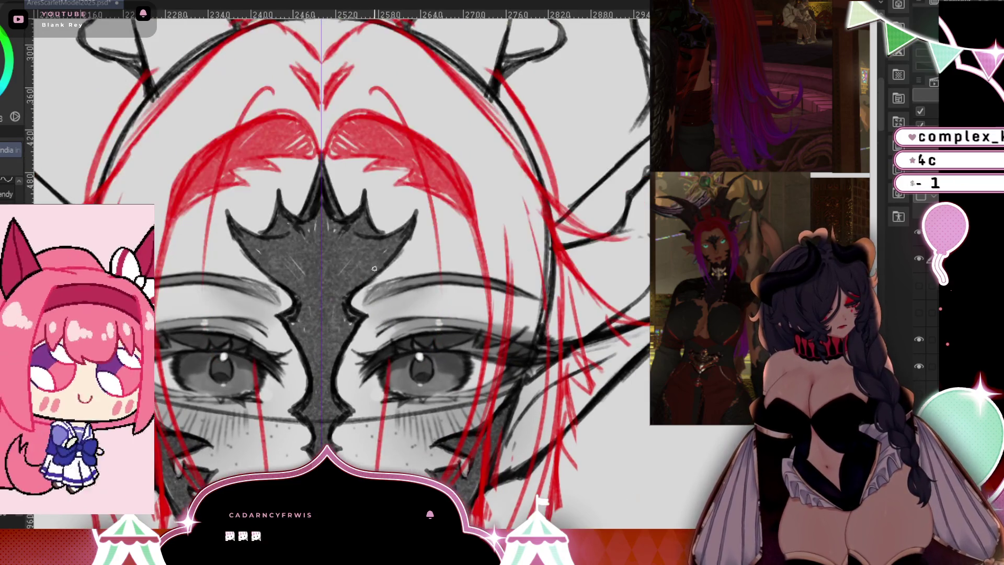
left_click_drag(246, 130, 229, 276)
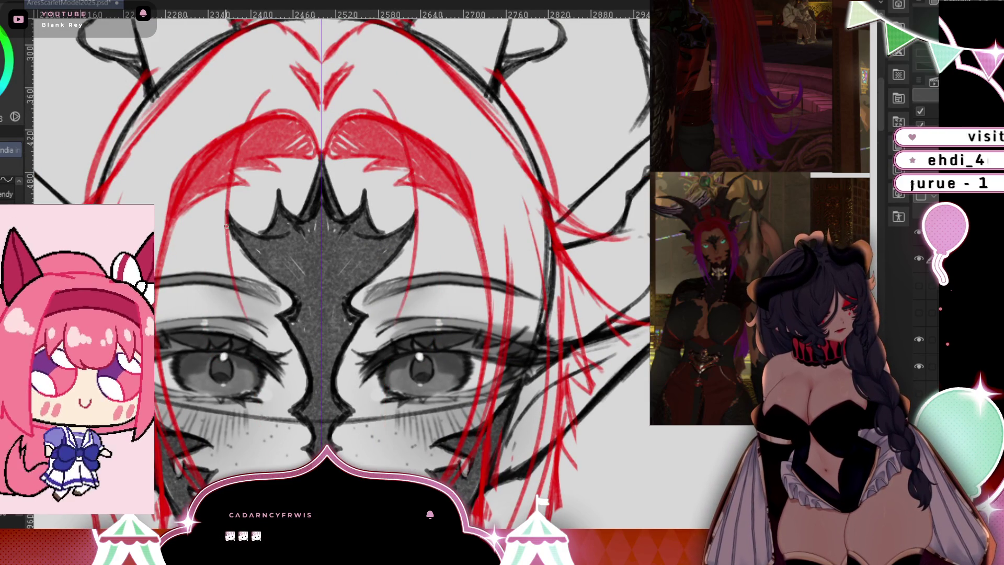
left_click_drag(232, 187, 224, 276)
left_click_drag(254, 82, 233, 130)
left_click_drag(231, 185, 222, 259)
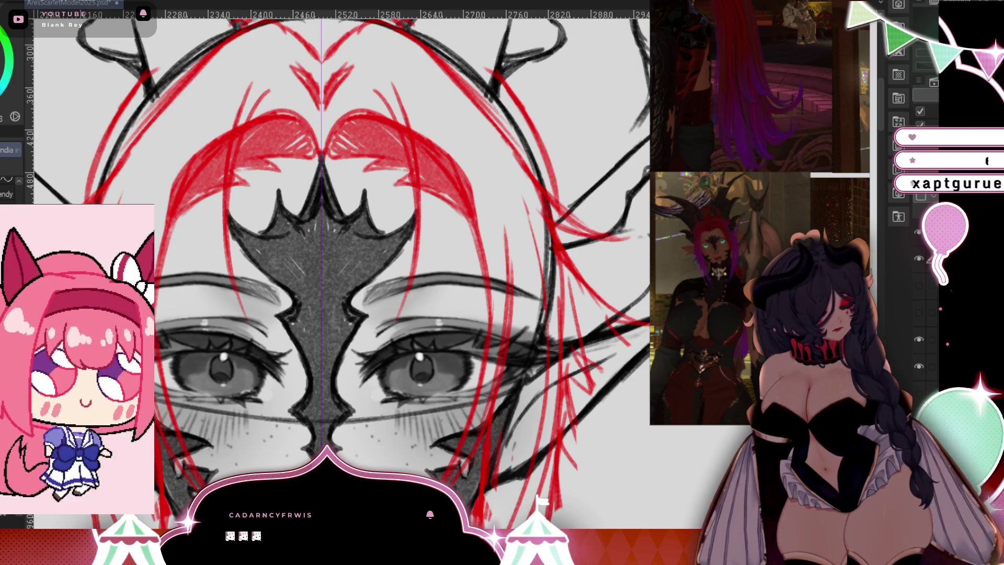
Erase parts of the red strands above the mask and a thin stretch of one hair line.
key("e")
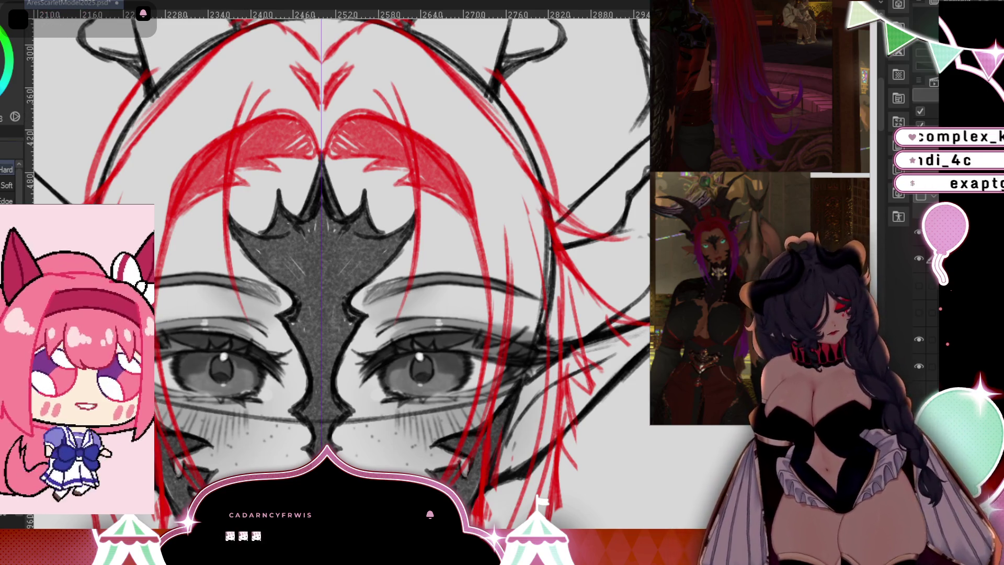
mouse_move(259, 91)
left_mouse_down()
mouse_move(235, 161)
mouse_move(240, 104)
mouse_move(221, 152)
left_mouse_up()
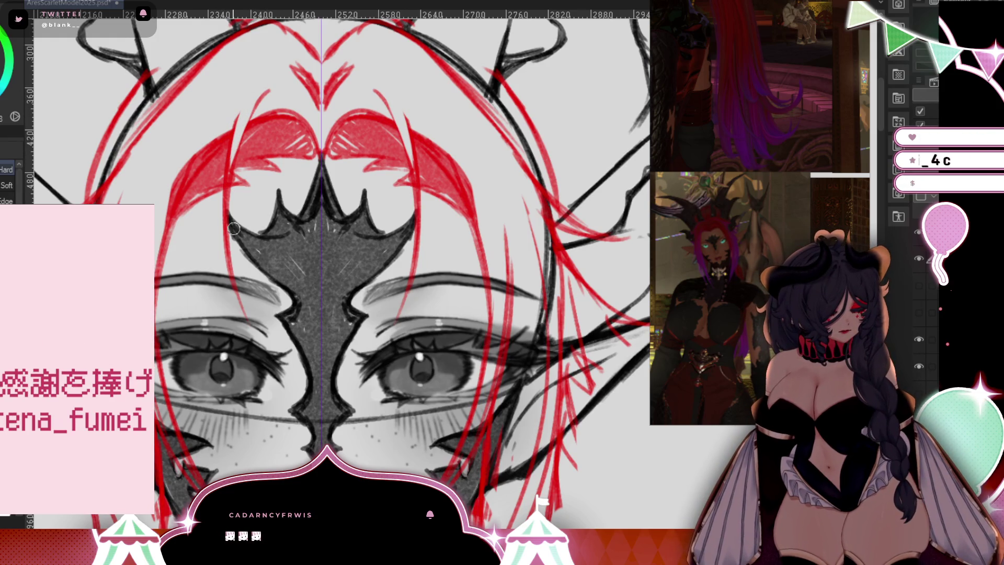
left_click_drag(508, 224, 508, 286)
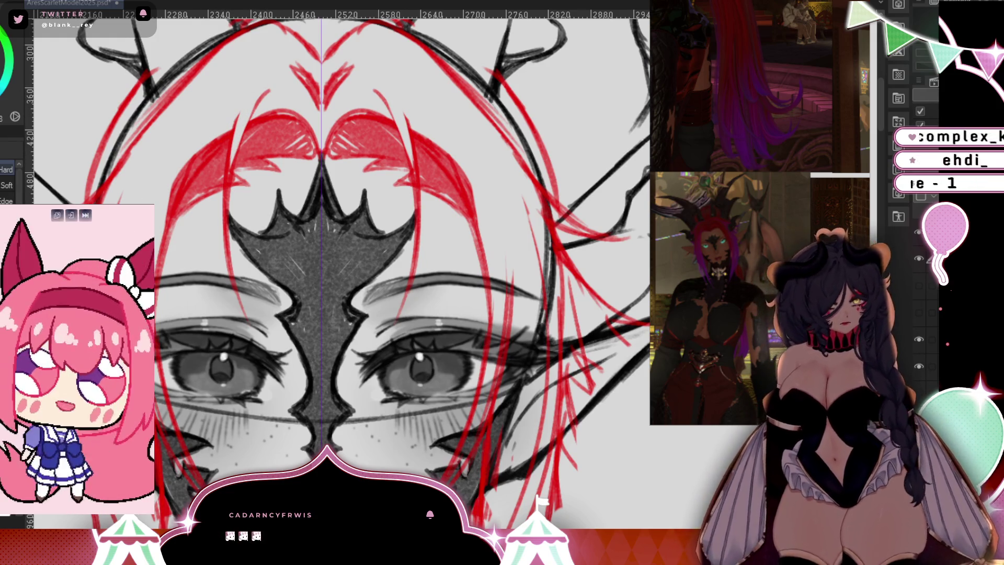
left_click_drag(483, 331, 530, 210)
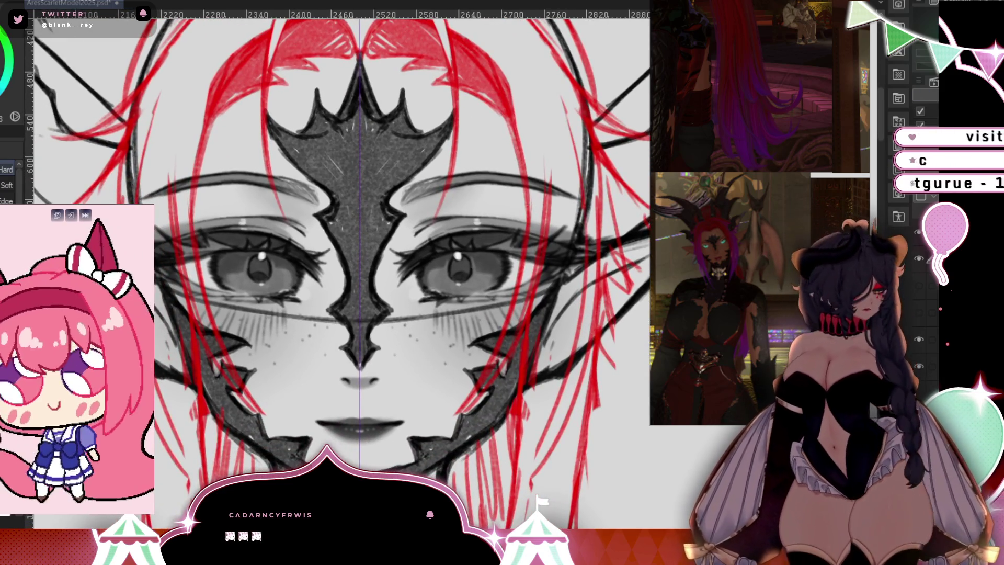
scroll(522, 351, "down", 5)
mouse_move(502, 366)
left_mouse_down()
mouse_move(536, 411)
mouse_move(536, 378)
mouse_move(515, 340)
mouse_move(500, 271)
left_mouse_up()
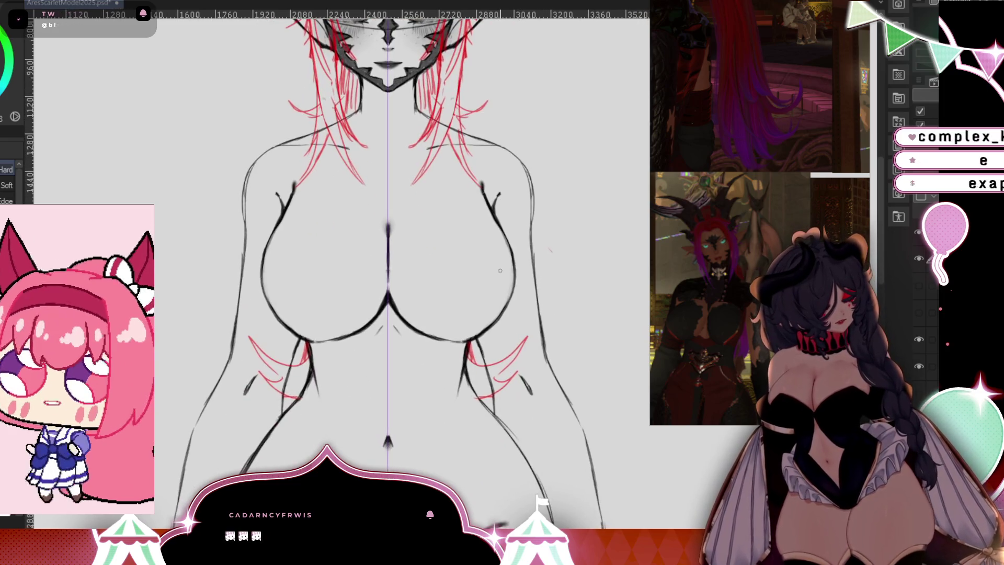
Ink two short mirrored red strands beside the waist and torso with the India ink pen.
key("p")
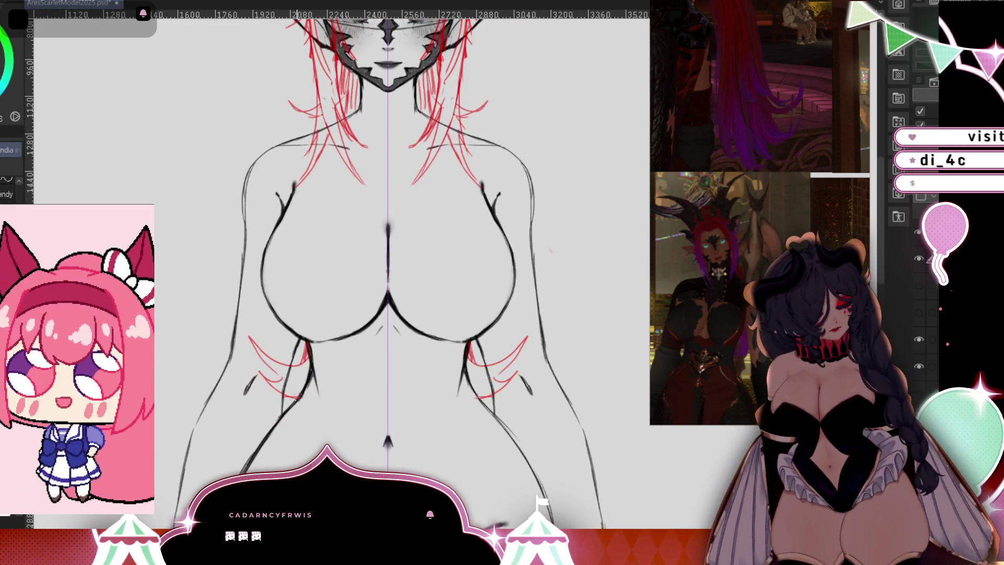
left_click_drag(297, 398, 260, 408)
left_click_drag(306, 345, 275, 378)
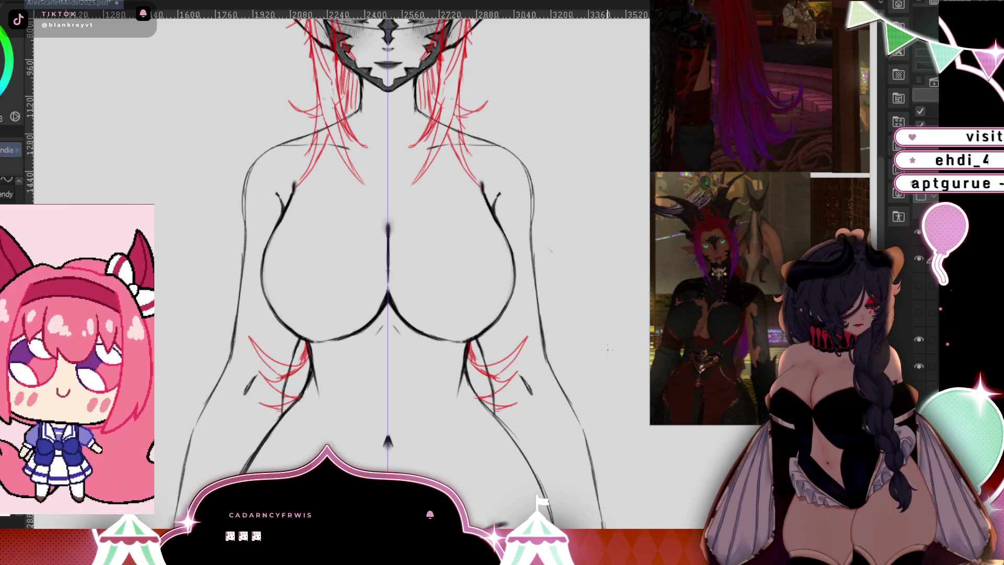
key("ctrl+0")
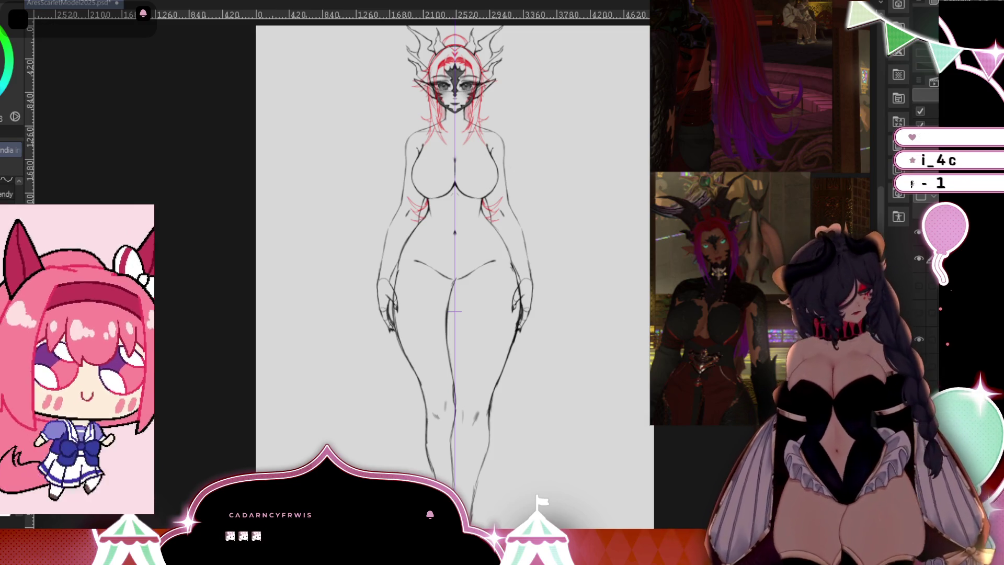
scroll(454, 311, "up", 5)
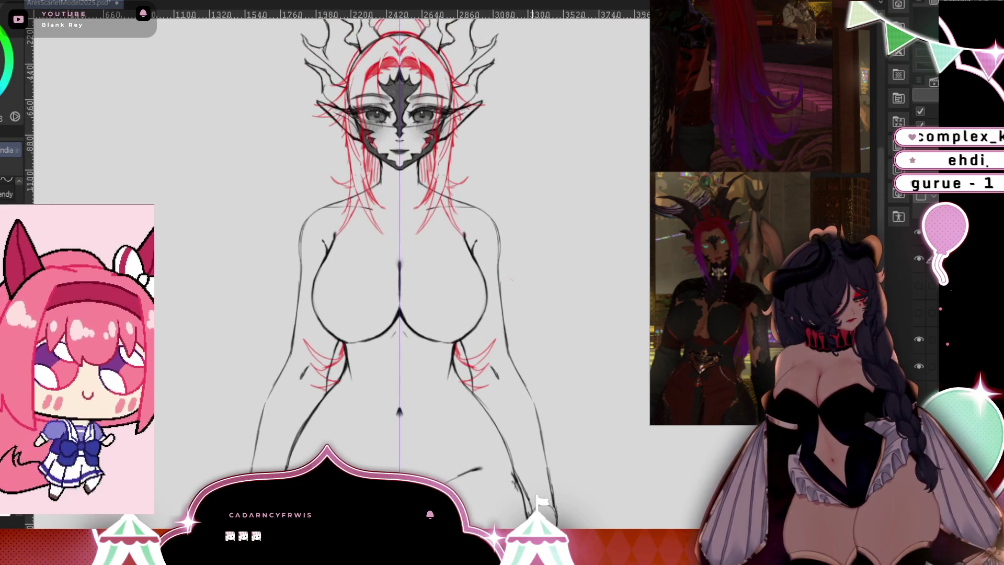
scroll(553, 455, "up", 1)
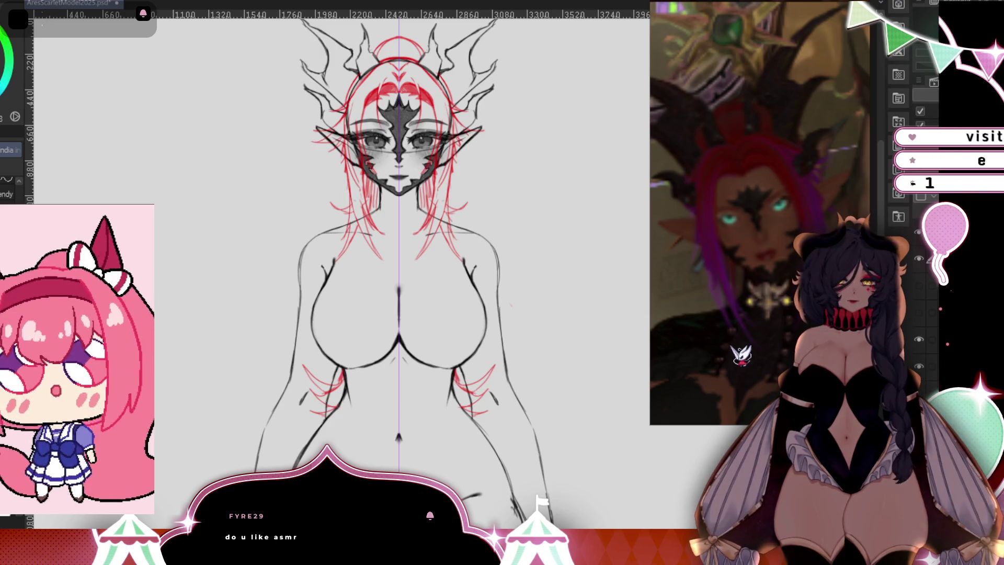
scroll(436, 77, "up", 1)
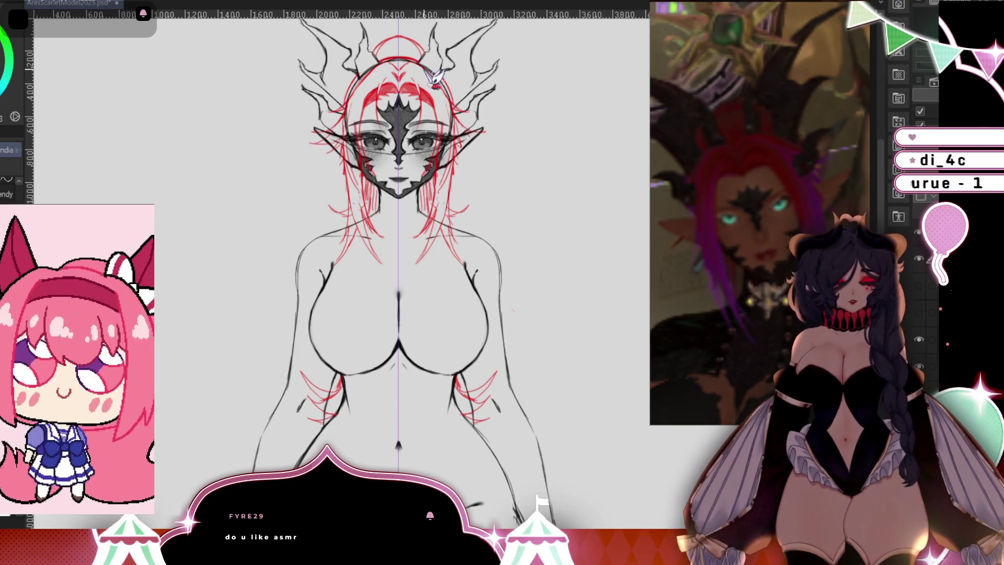
scroll(435, 78, "up", 2)
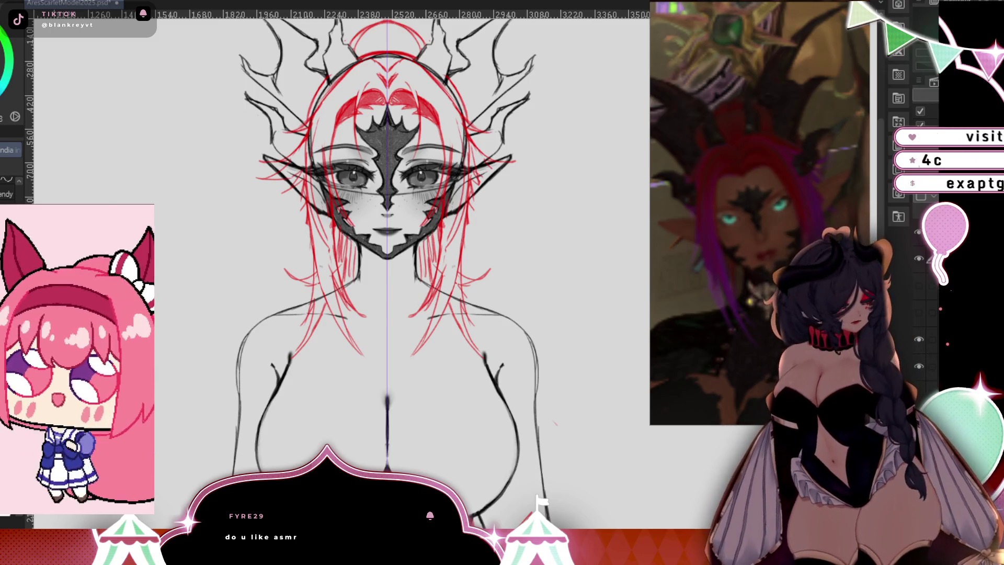
scroll(460, 308, "up", 3)
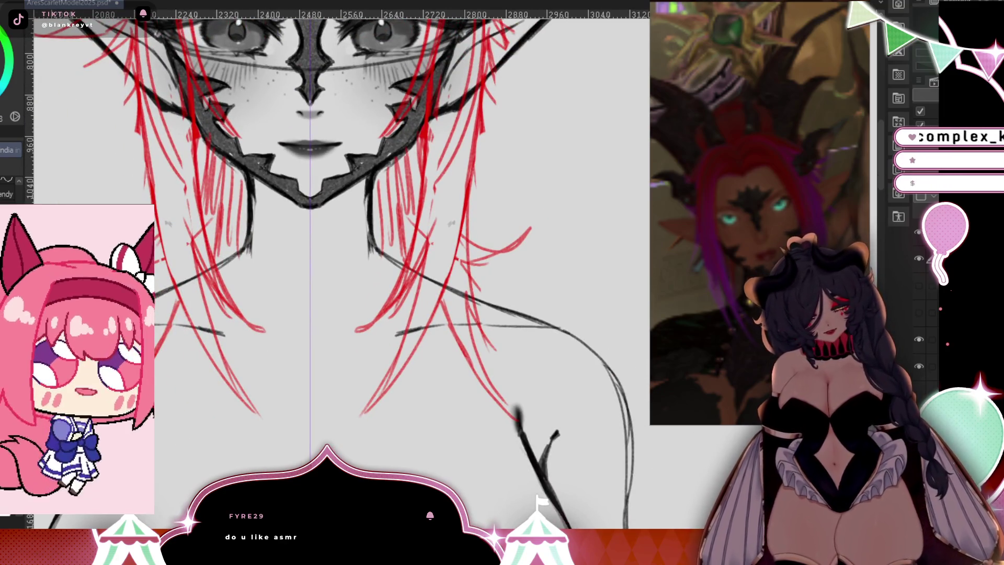
Draw long mirrored red strands down the lower hair, ending in curling tips.
mouse_move(148, 91)
left_mouse_down()
mouse_move(155, 249)
mouse_move(189, 363)
mouse_move(231, 420)
left_mouse_up()
left_click_drag(172, 277, 193, 366)
left_click_drag(170, 236, 194, 374)
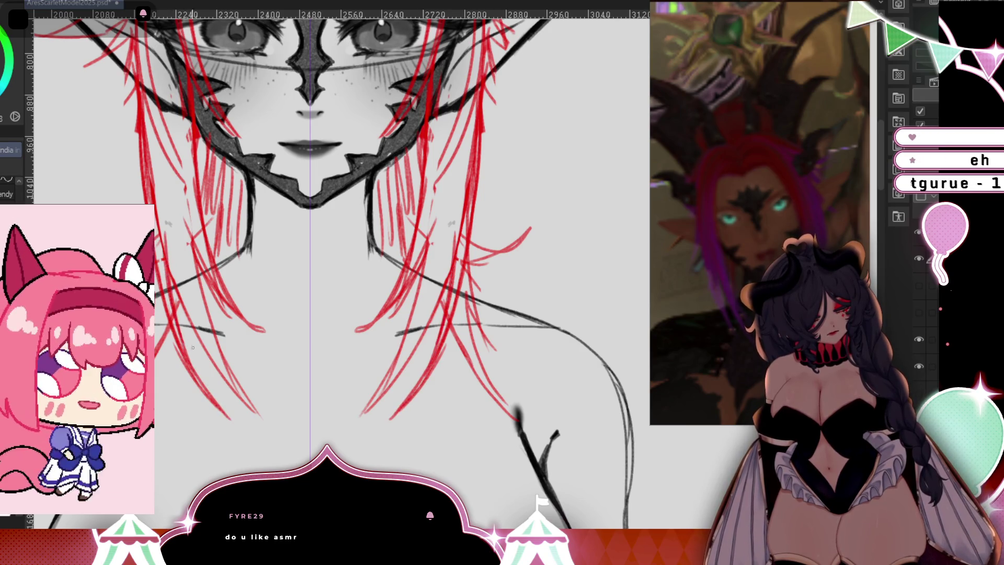
left_click_drag(178, 262, 242, 418)
left_click_drag(204, 348, 256, 425)
mouse_move(215, 380)
left_mouse_down()
mouse_move(240, 410)
mouse_move(287, 406)
mouse_move(213, 353)
left_mouse_up()
Erase and trim red strands beside the face, jaw and neck, and their lower ends.
key("e")
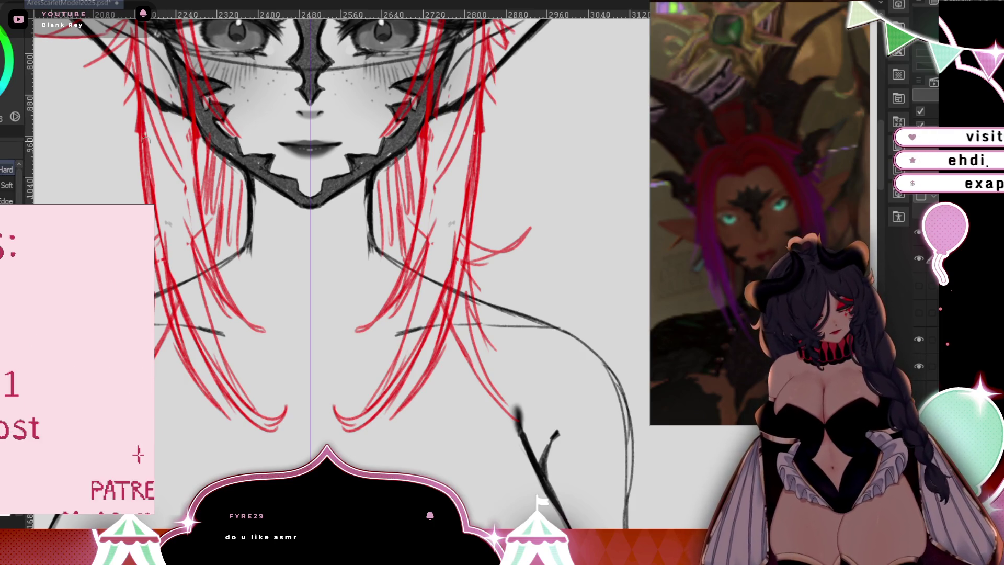
mouse_move(146, 139)
left_mouse_down()
mouse_move(152, 219)
mouse_move(131, 63)
mouse_move(125, 129)
left_mouse_up()
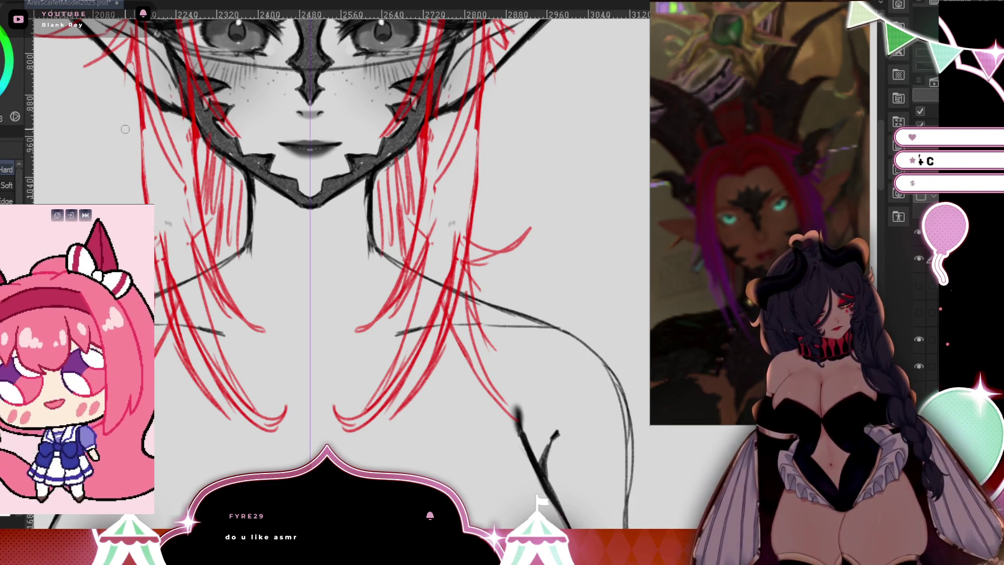
left_click_drag(128, 87, 127, 52)
left_click_drag(151, 134, 146, 114)
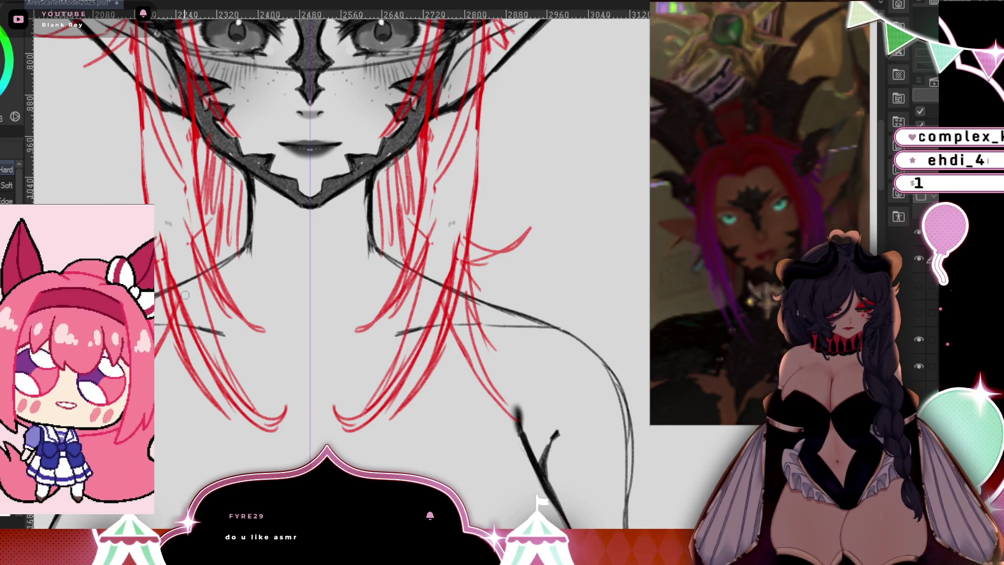
left_click_drag(157, 251, 151, 194)
left_click_drag(166, 282, 169, 235)
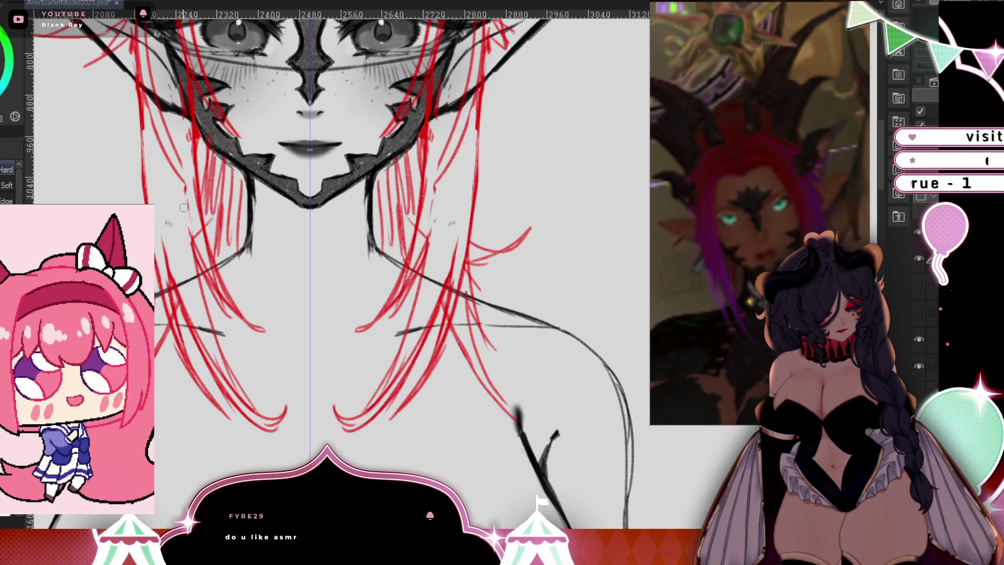
left_click_drag(220, 290, 204, 246)
left_click_drag(235, 314, 209, 251)
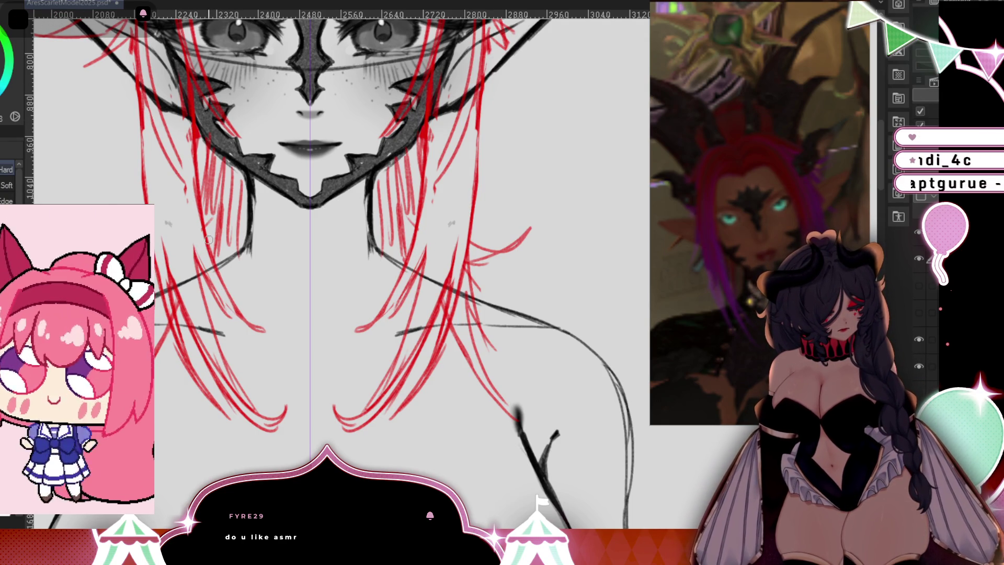
left_click_drag(516, 312, 548, 414)
Draw red hair strokes beside the left ear and a strand over the left forehead.
key("b")
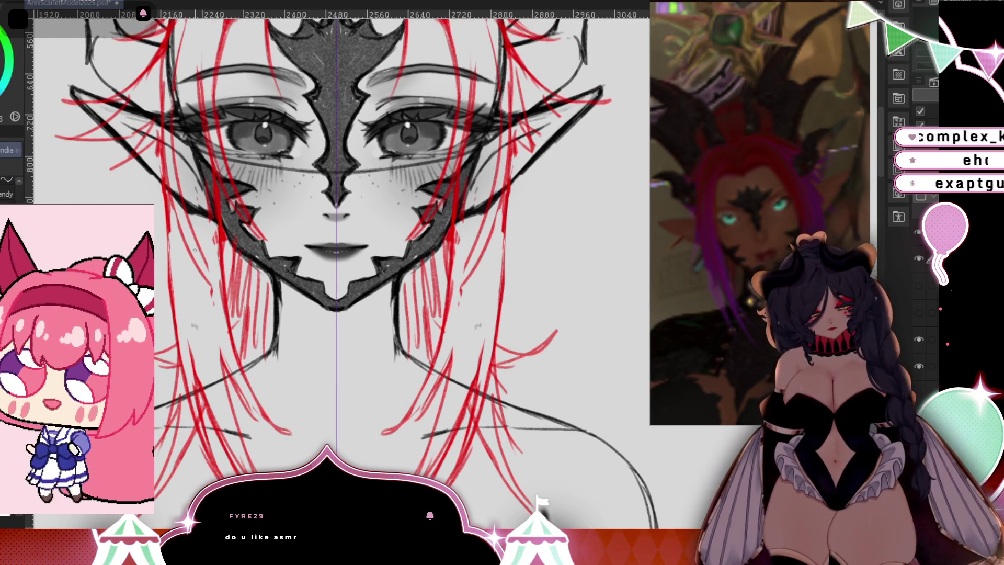
mouse_move(209, 267)
left_mouse_down()
mouse_move(243, 311)
mouse_move(267, 322)
mouse_move(246, 314)
mouse_move(204, 254)
left_mouse_up()
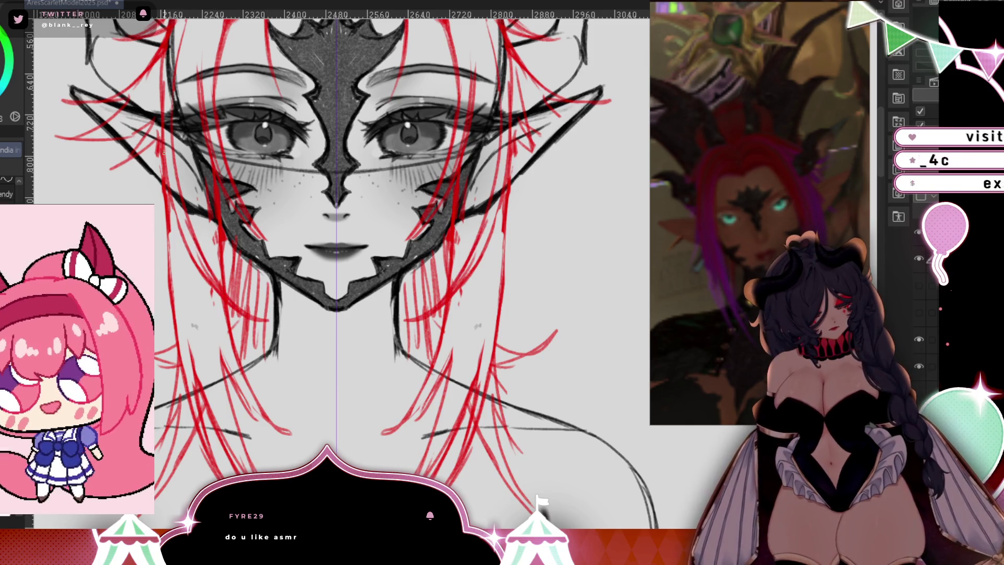
left_click_drag(157, 135, 110, 166)
left_click_drag(132, 148, 151, 119)
scroll(340, 262, "up", 5)
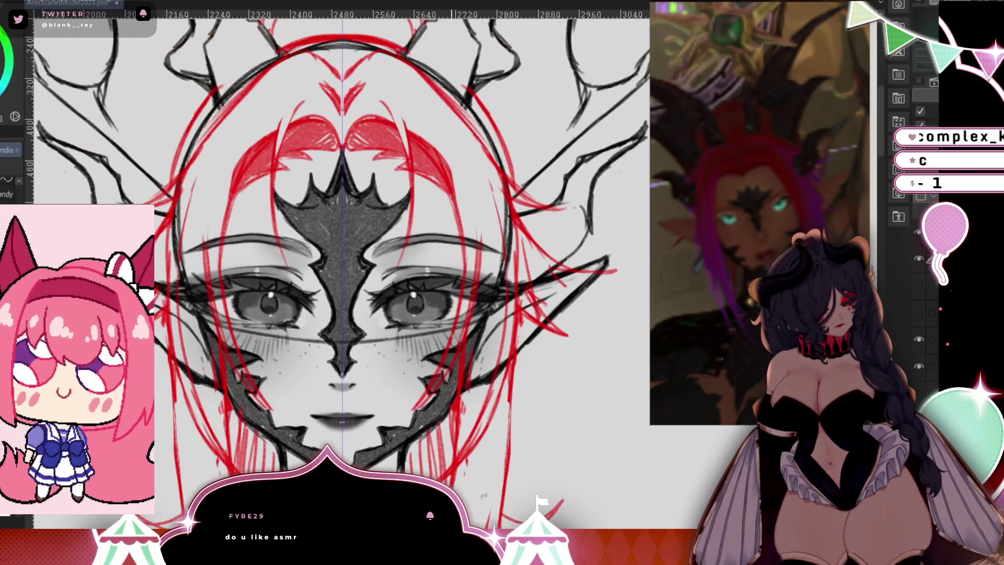
left_click_drag(252, 160, 226, 235)
Erase parts of the left red strands near the forehead.
key("e")
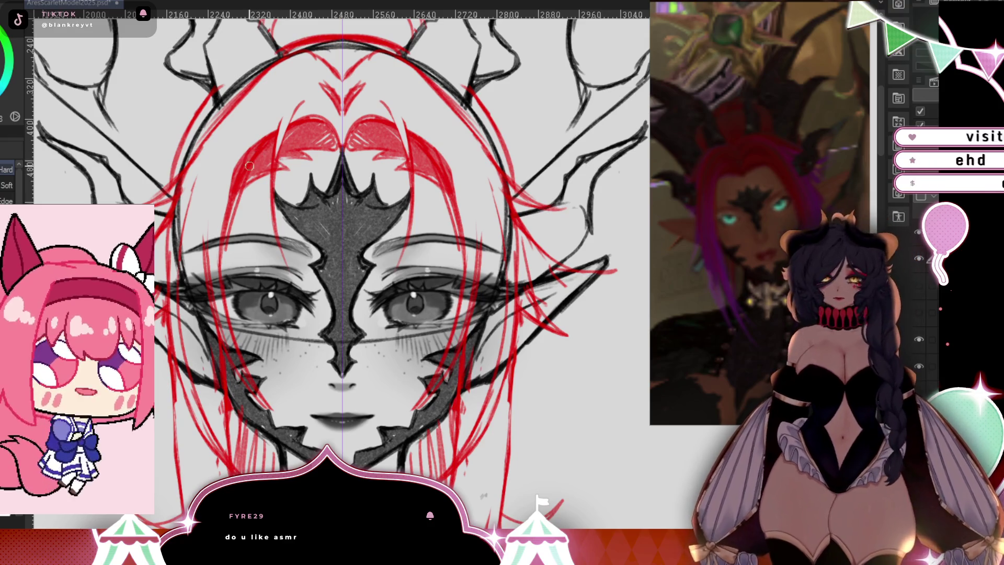
left_click_drag(250, 152, 223, 255)
left_click_drag(227, 207, 226, 236)
left_click_drag(246, 146, 238, 181)
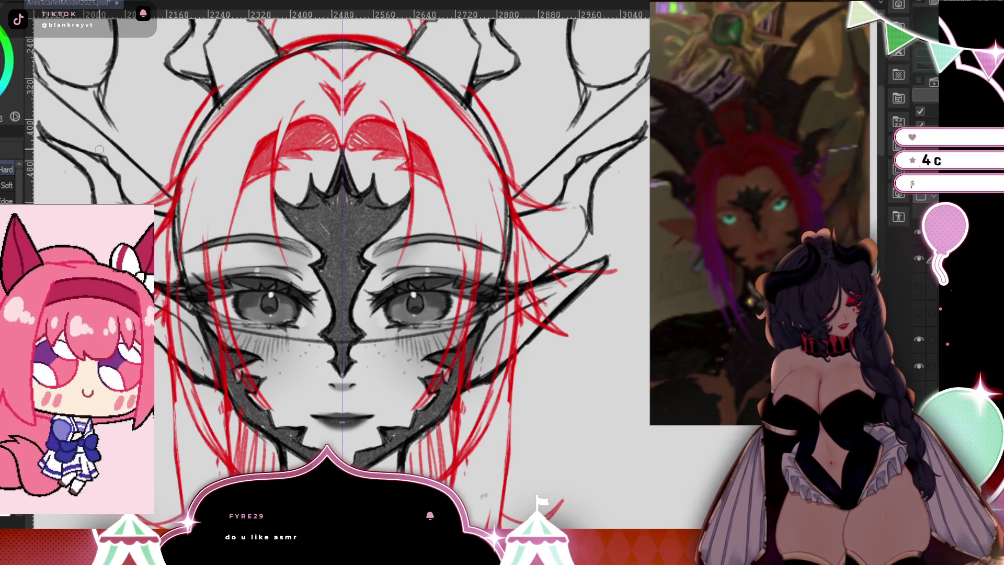
Redraw red strands over the left forehead, along the outer left hair and lower down.
key("b")
mouse_move(233, 215)
left_mouse_down()
mouse_move(222, 277)
mouse_move(224, 236)
mouse_move(208, 280)
left_mouse_up()
left_click_drag(240, 135, 211, 241)
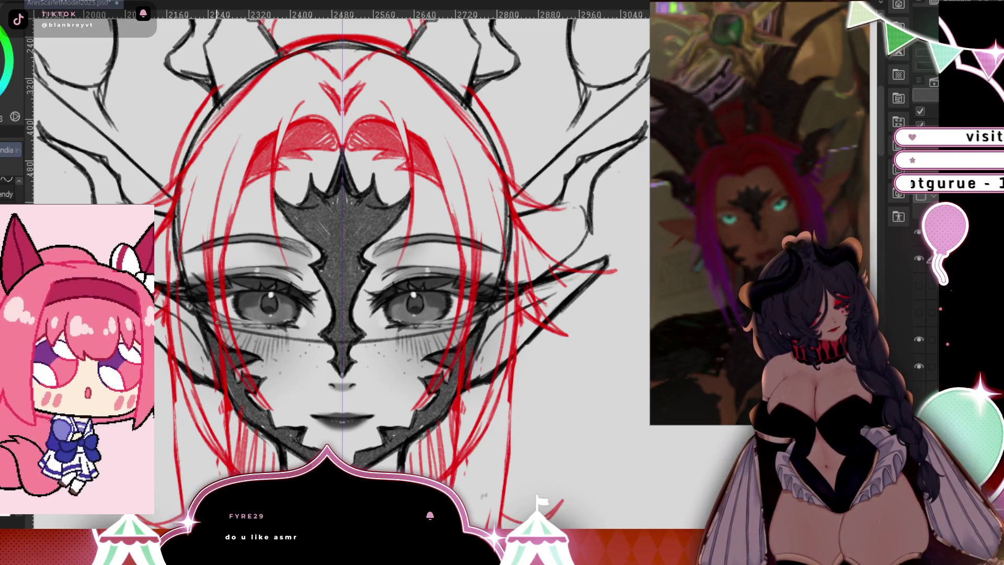
left_click_drag(226, 397, 224, 427)
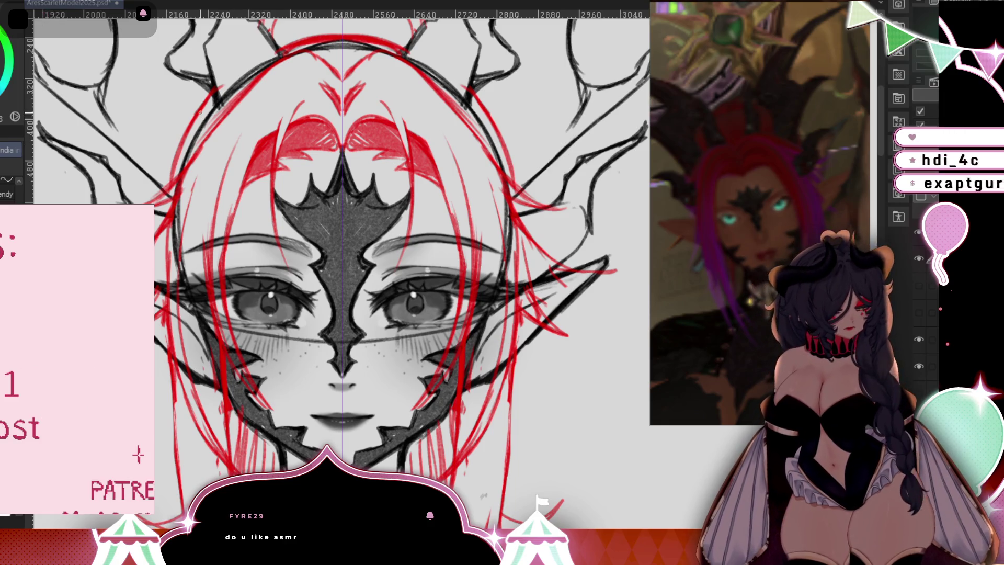
left_click_drag(200, 112, 167, 190)
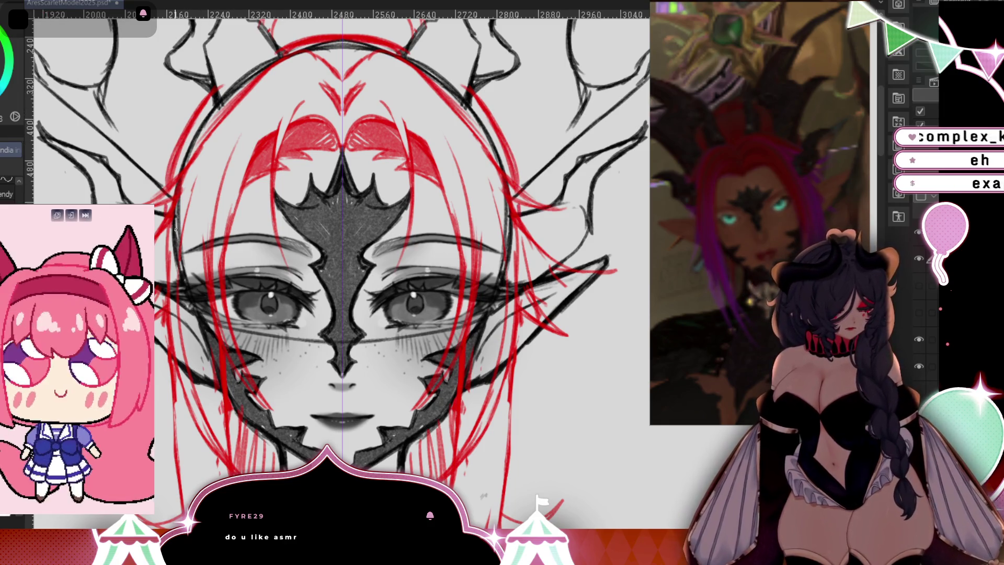
scroll(476, 262, "up", 1)
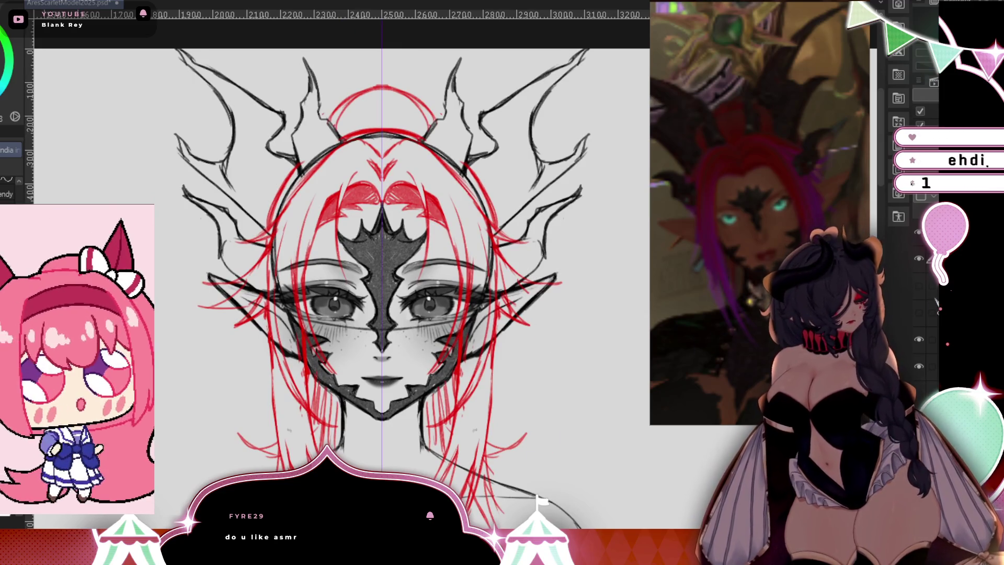
Set Hue/Saturation/Luminosity to Luminosity -100 so the red hair lines turn dark.
key("ctrl+u")
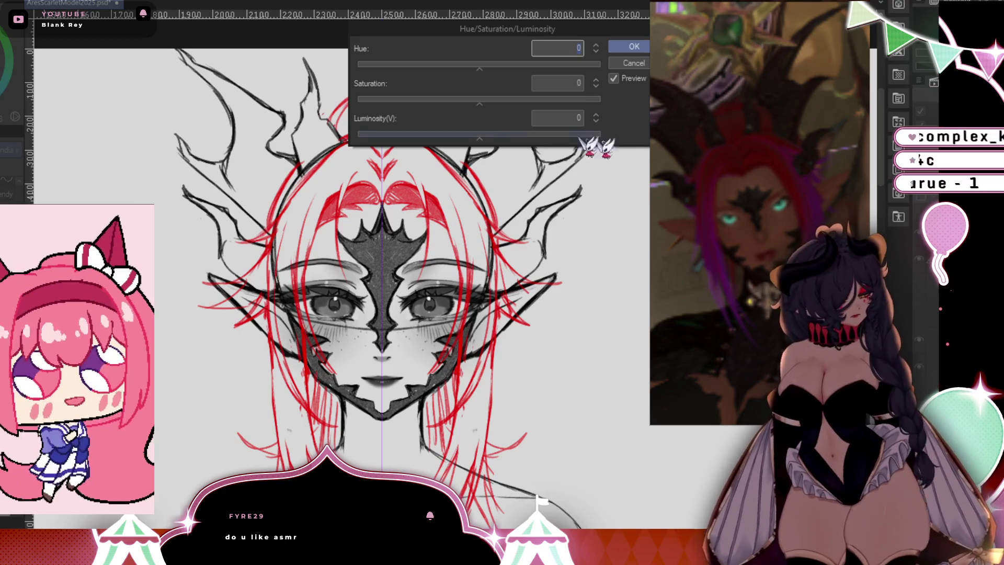
left_click_drag(500, 135, 348, 137)
left_click(633, 47)
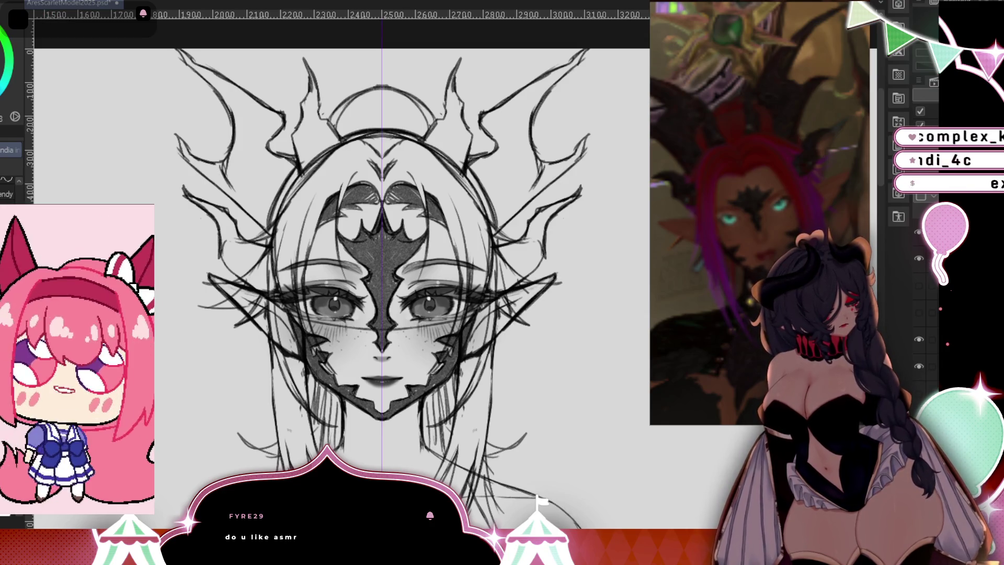
key("ctrl+minus")
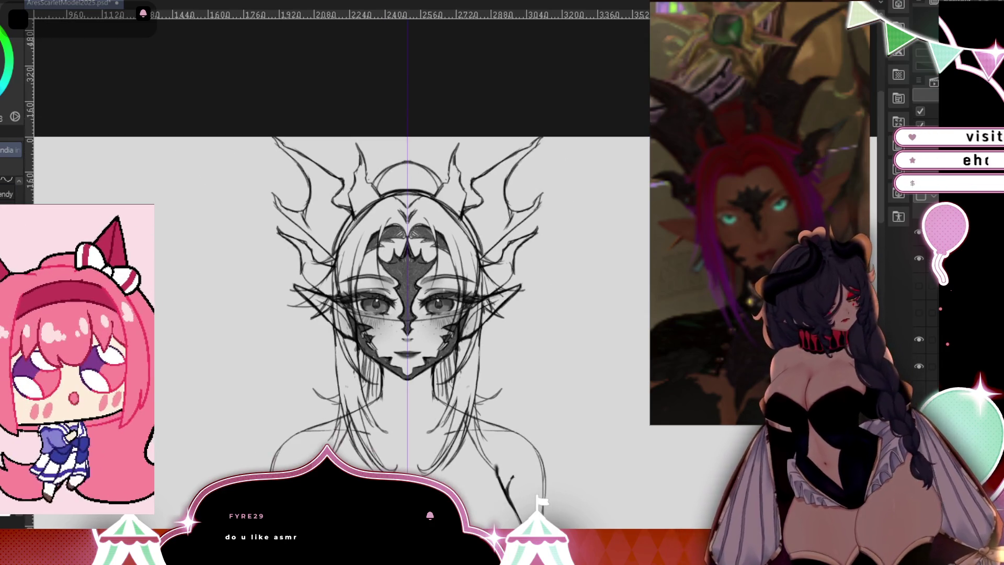
Fit the canvas in view and drag a large ellipse with the Ellipse sub-tool.
key("ctrl+0")
key("u")
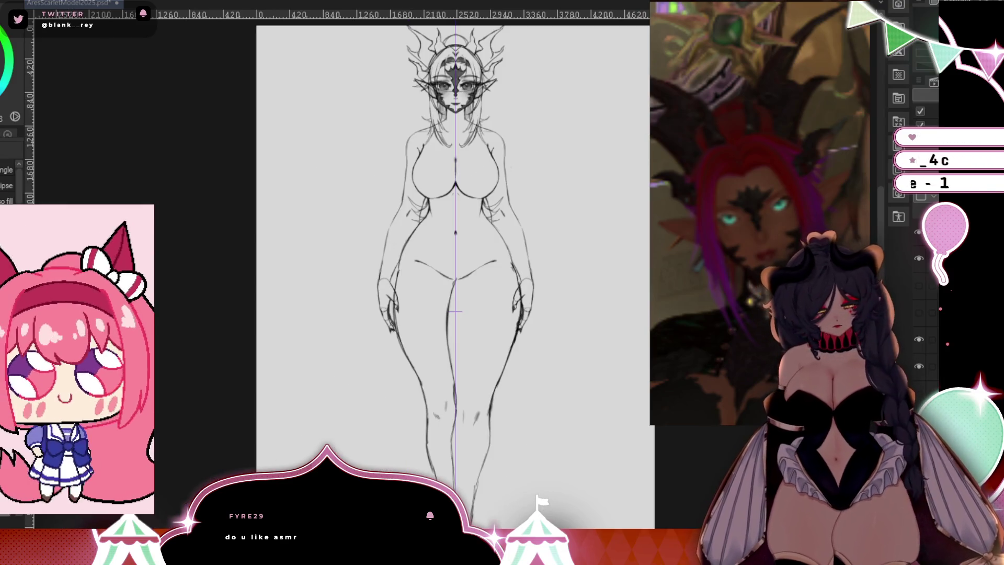
left_click_drag(721, 554, 727, 560)
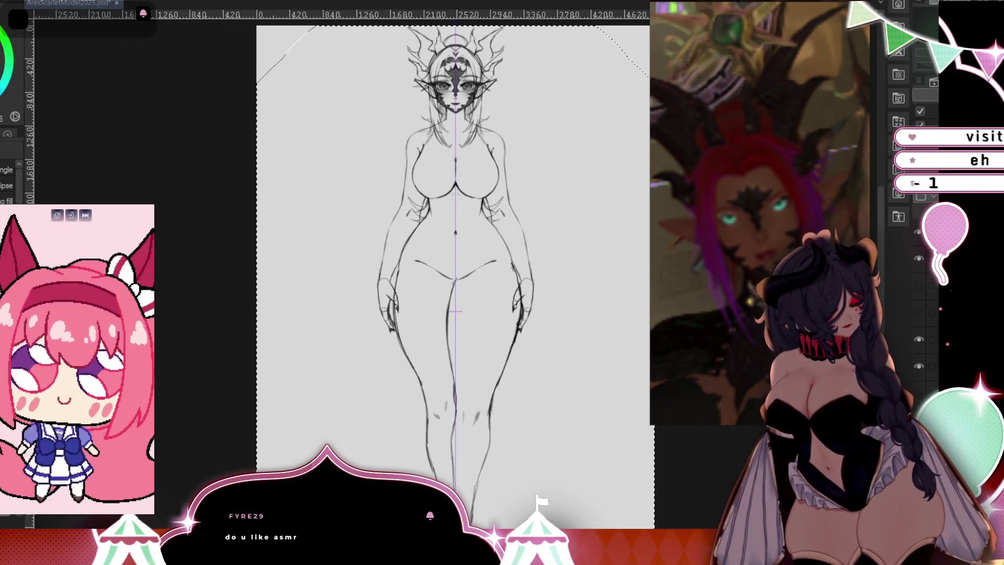
Erase the stray lines on both cheeks and along the top-of-head arc.
left_click_drag(544, 254, 543, 359)
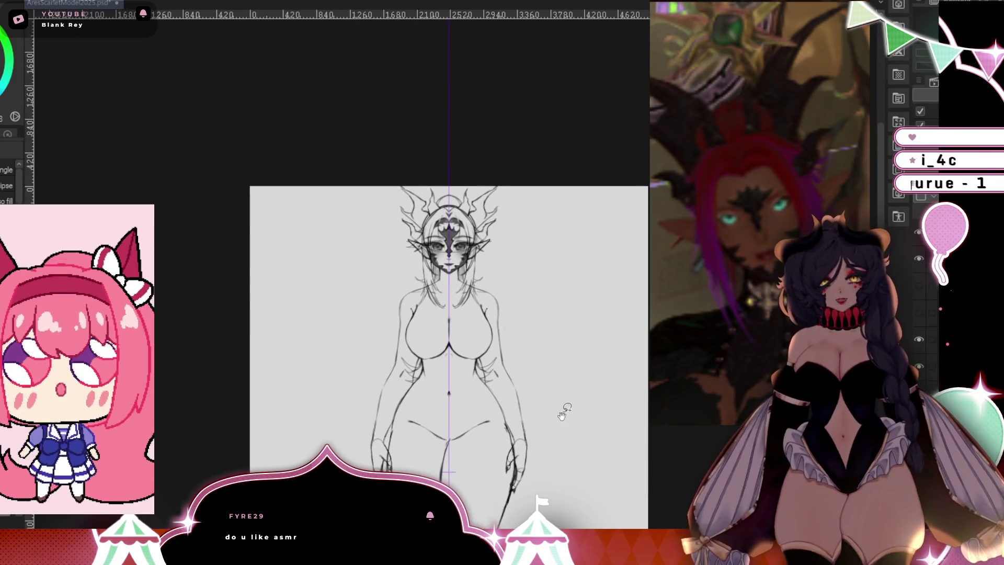
scroll(452, 182, "up", 5)
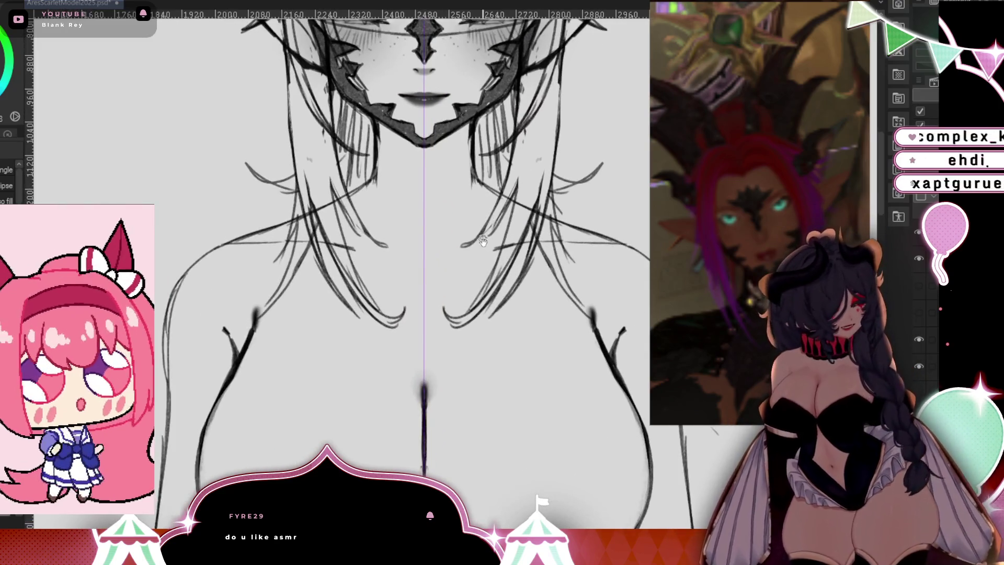
left_click_drag(482, 241, 484, 408)
key("e")
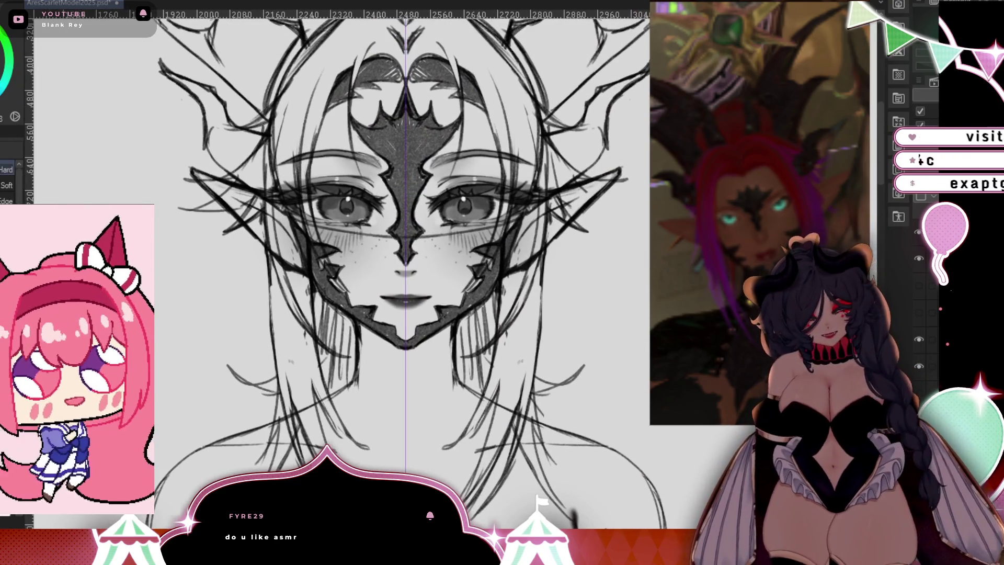
mouse_move(287, 220)
left_mouse_down()
mouse_move(276, 178)
mouse_move(285, 295)
mouse_move(297, 211)
mouse_move(302, 285)
mouse_move(276, 99)
mouse_move(278, 83)
mouse_move(295, 86)
mouse_move(289, 78)
left_mouse_up()
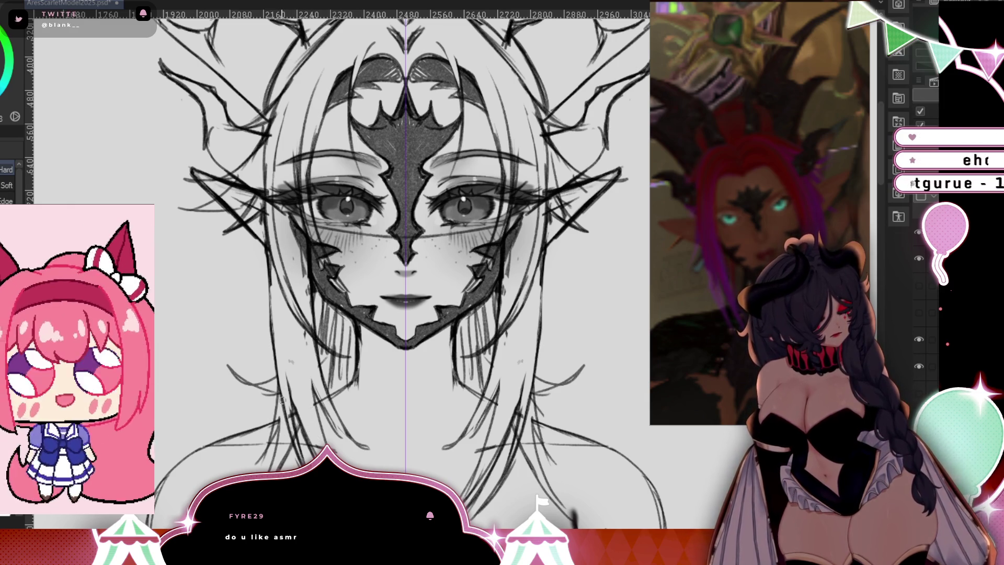
left_click_drag(308, 224, 418, 236)
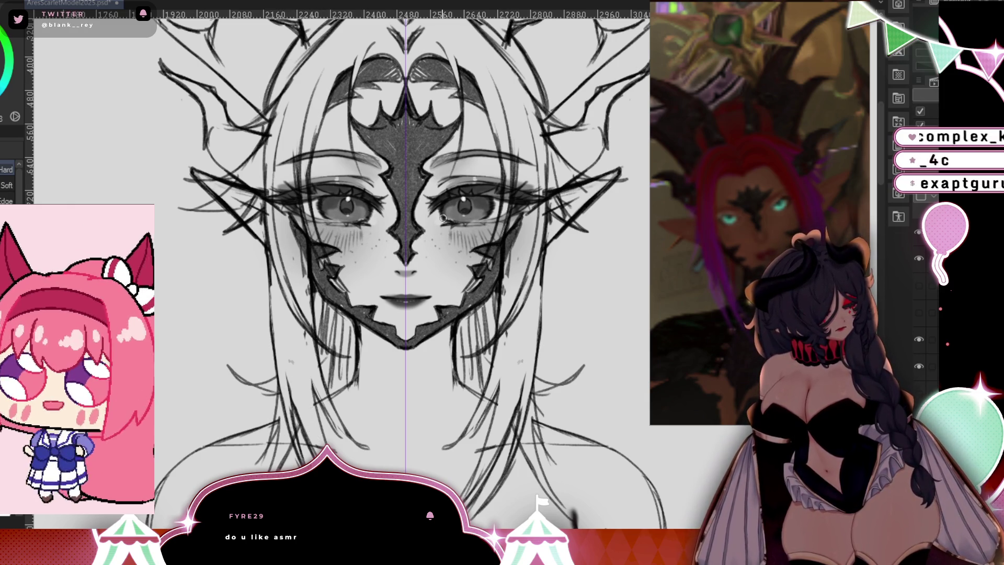
left_click_drag(579, 272, 572, 368)
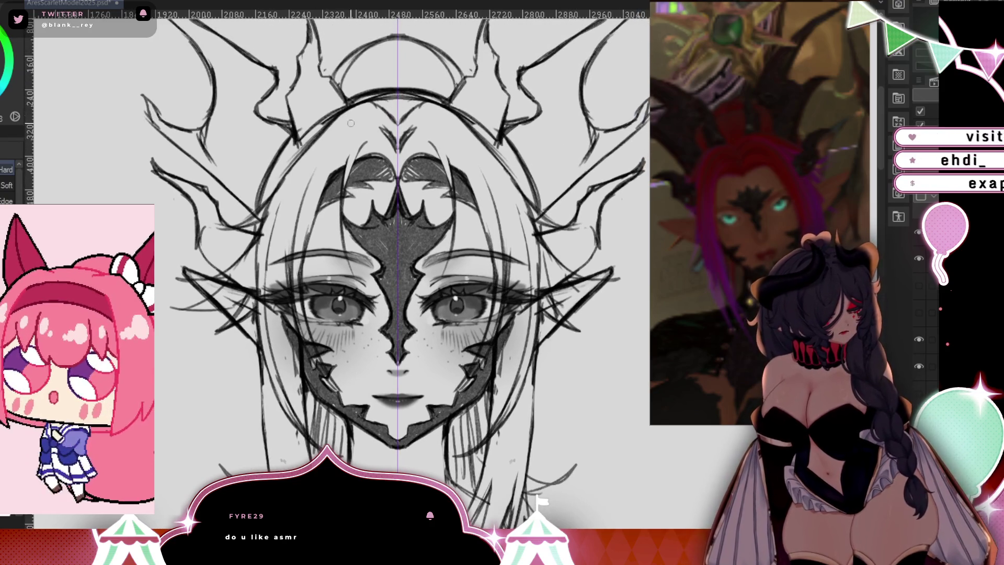
mouse_move(328, 118)
left_mouse_down()
mouse_move(305, 136)
mouse_move(366, 101)
mouse_move(386, 109)
left_mouse_up()
left_click_drag(592, 308, 590, 267)
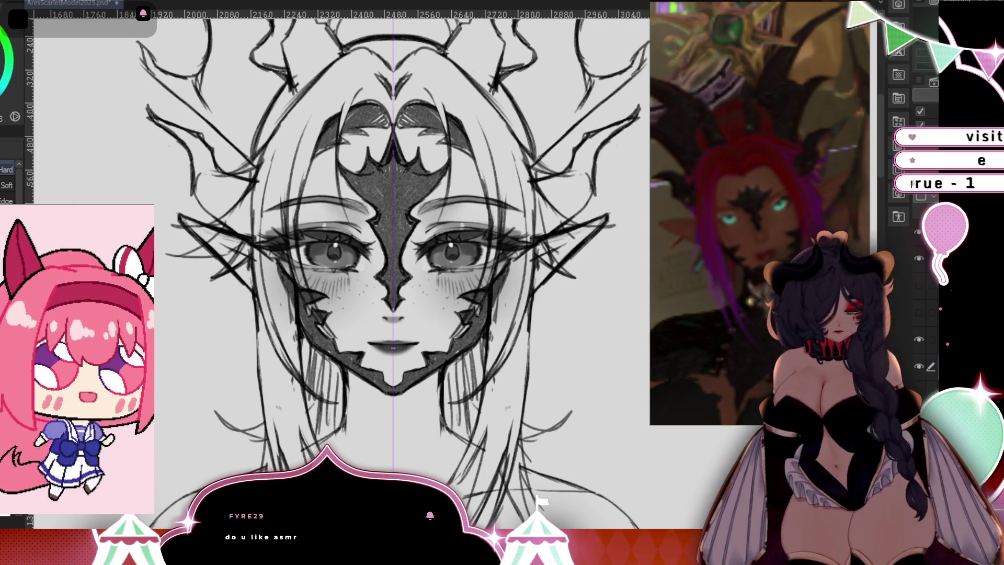
Use Liquify to subtly nudge the eyes and the lines around the ear and antler.
key("j")
left_click_drag(393, 230, 394, 238)
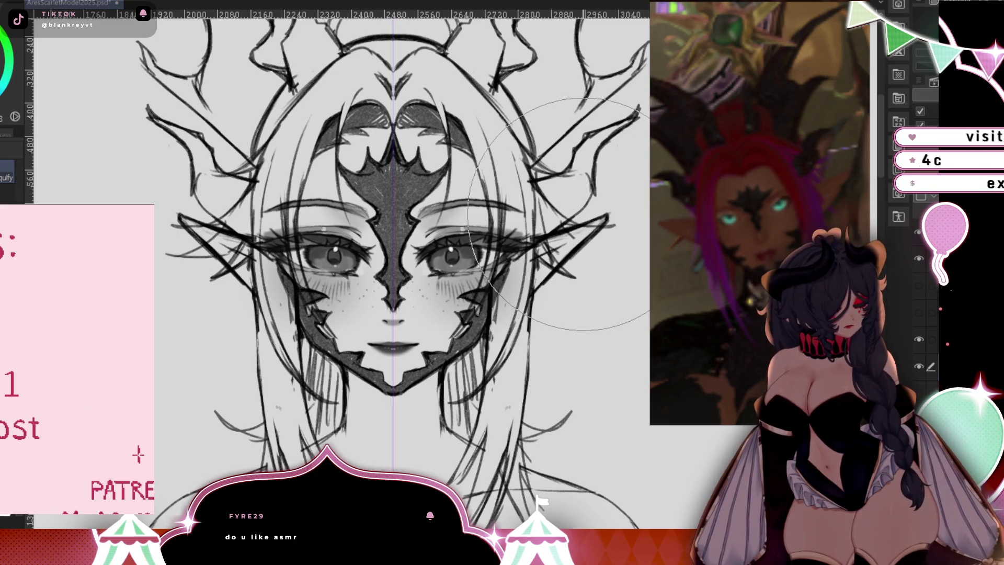
left_click_drag(584, 215, 578, 217)
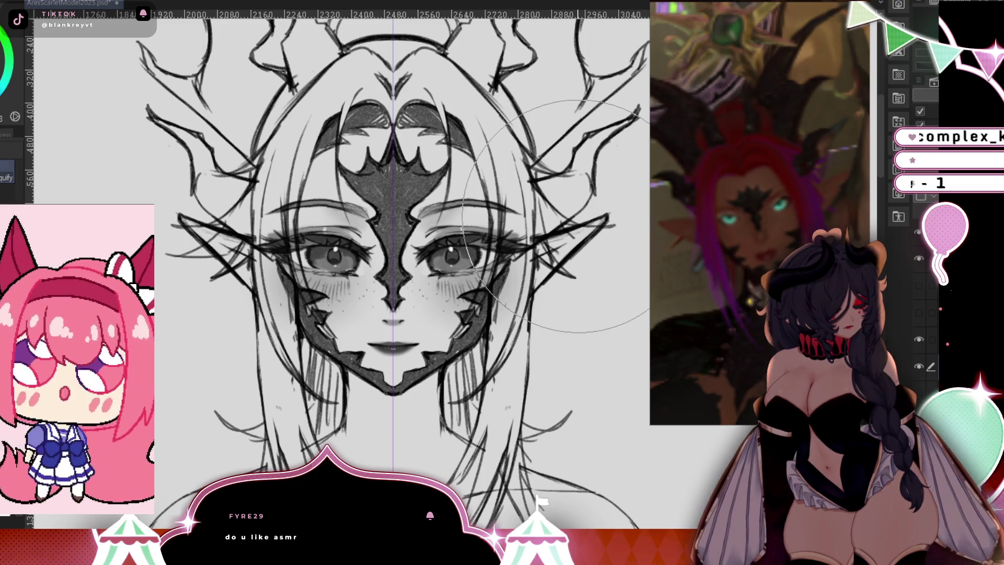
key("ctrl+0")
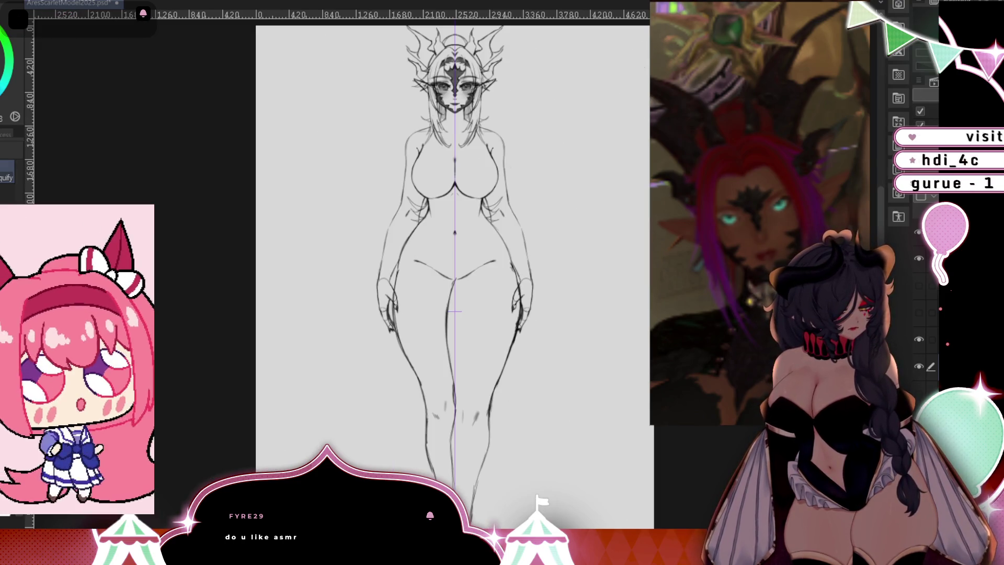
left_click_drag(569, 370, 563, 388)
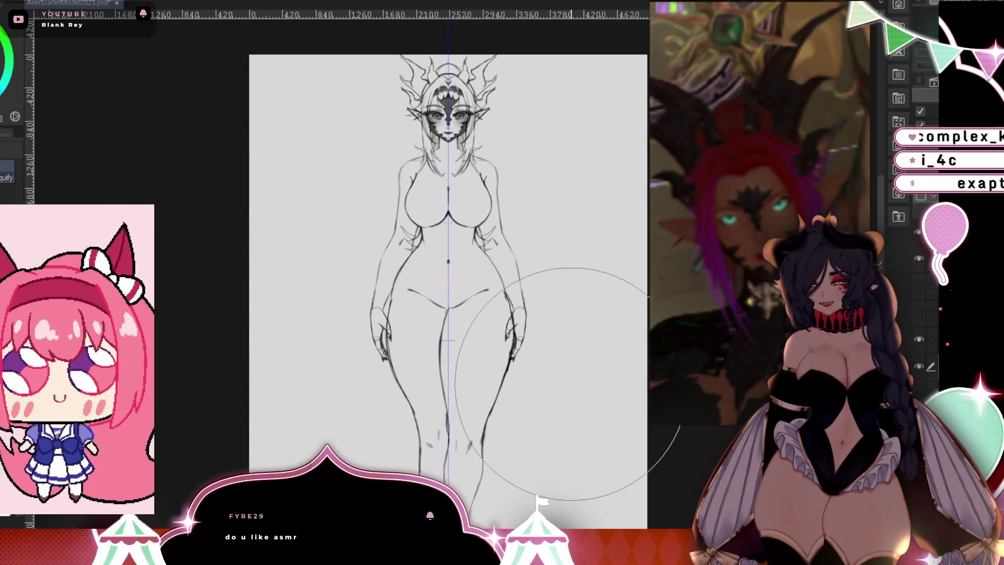
key("ctrl+plus")
left_click_drag(590, 331, 567, 554)
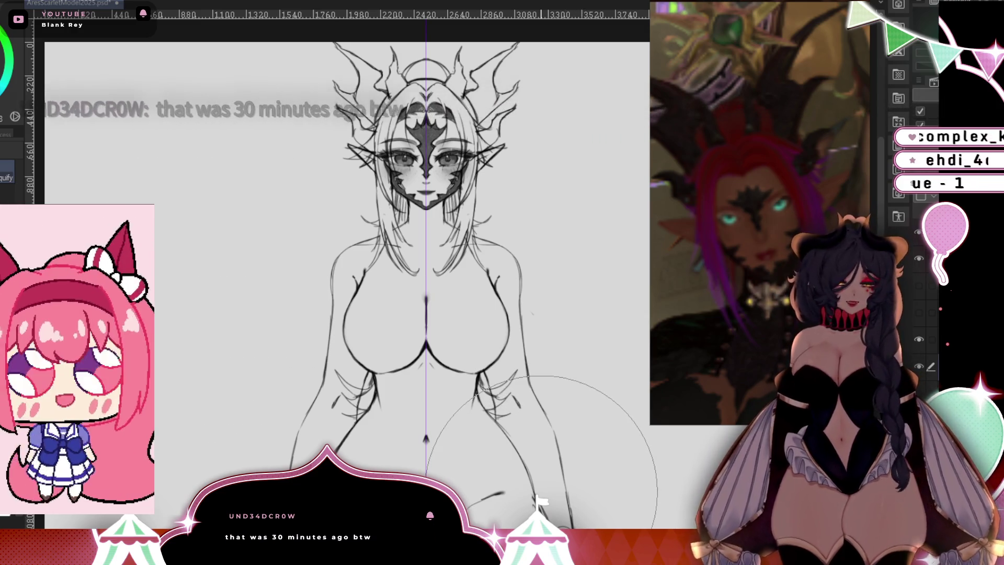
key("bracketleft")
key("bracketleft")
key("bracketleft")
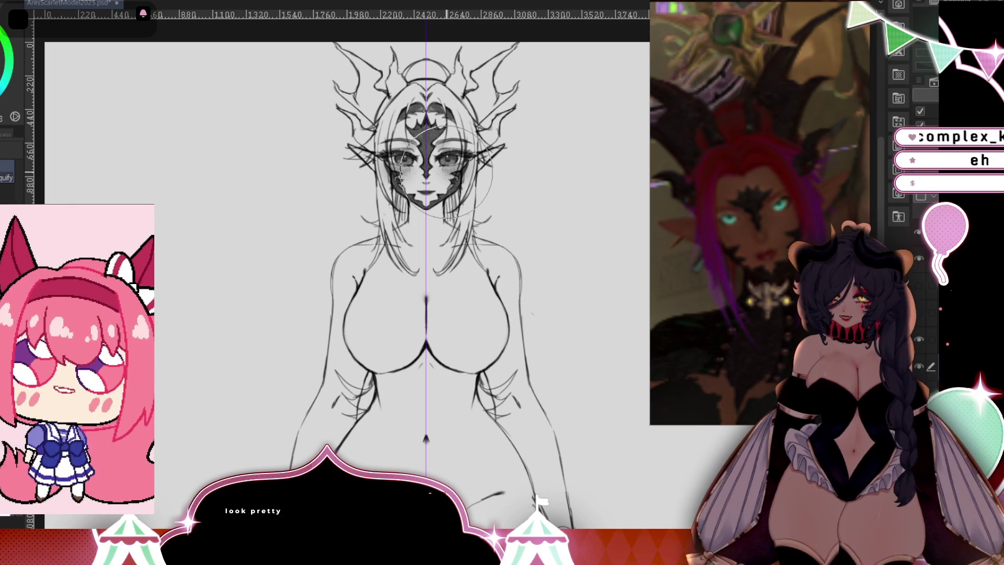
Save AresScarletModel2025.psd with Ctrl+S, briefly switching to Discord and back.
scroll(454, 304, "up", 3)
scroll(507, 102, "up", 3)
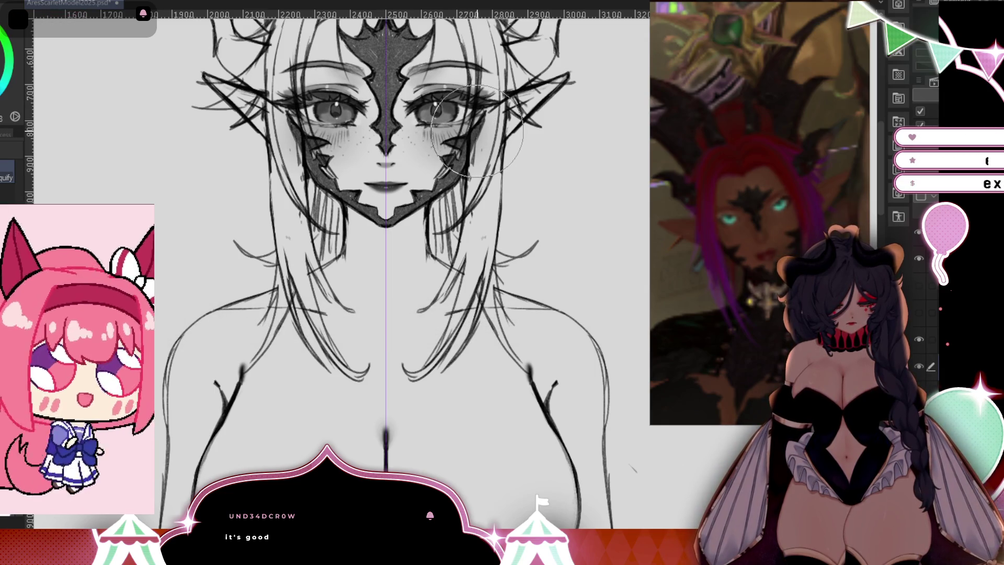
key("ctrl+minus")
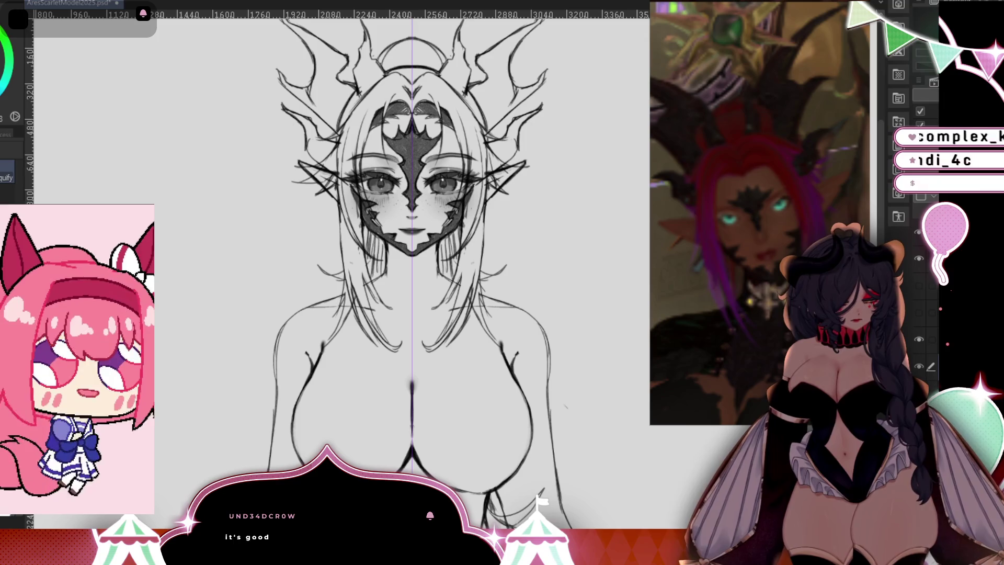
left_click_drag(694, 481, 692, 457)
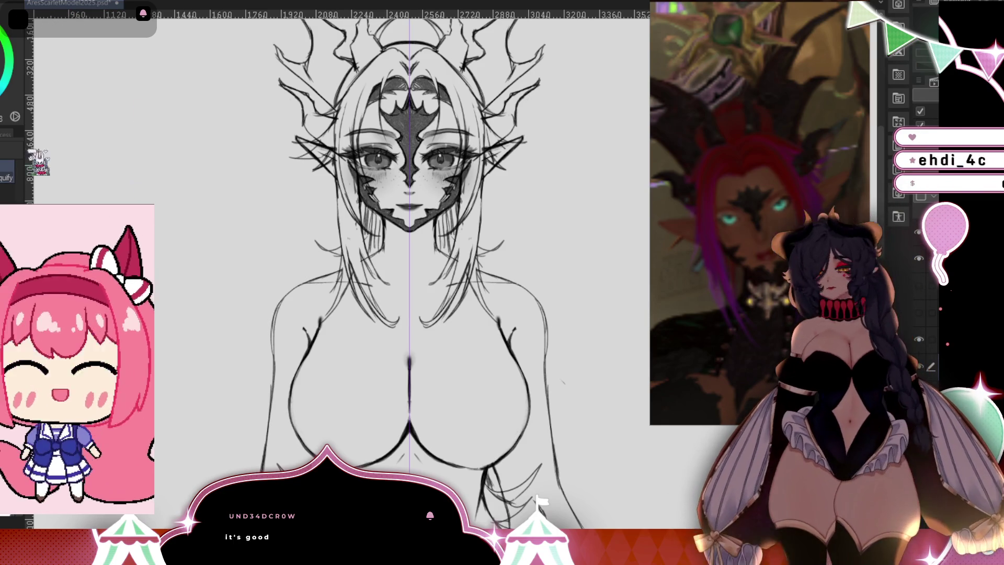
key("ctrl+s")
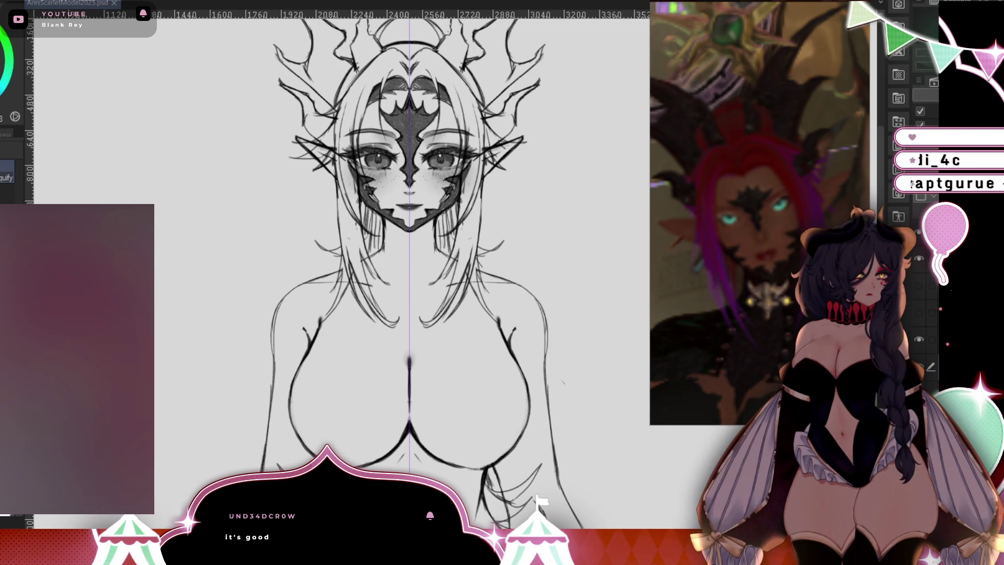
key("alt+Tab")
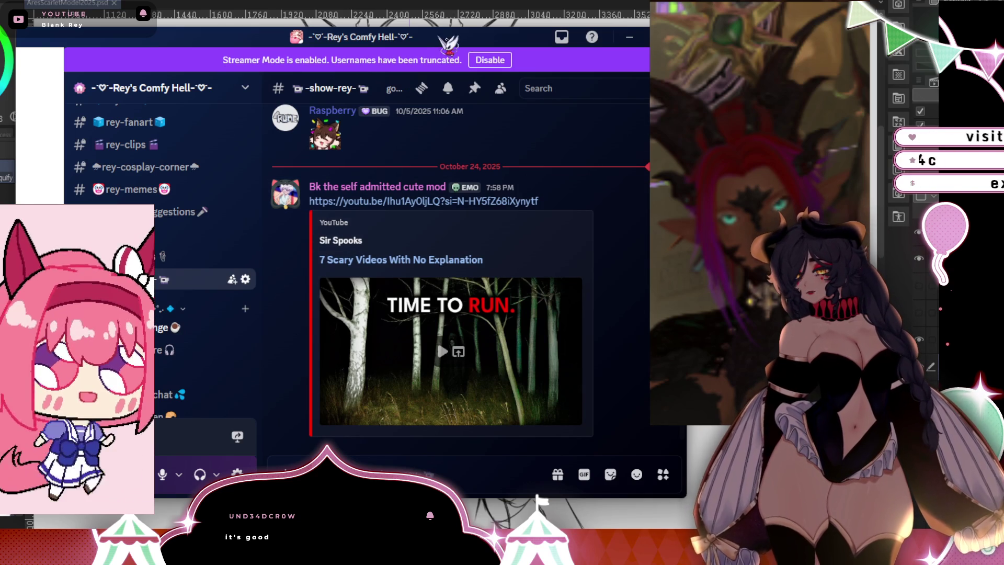
key("alt+Tab")
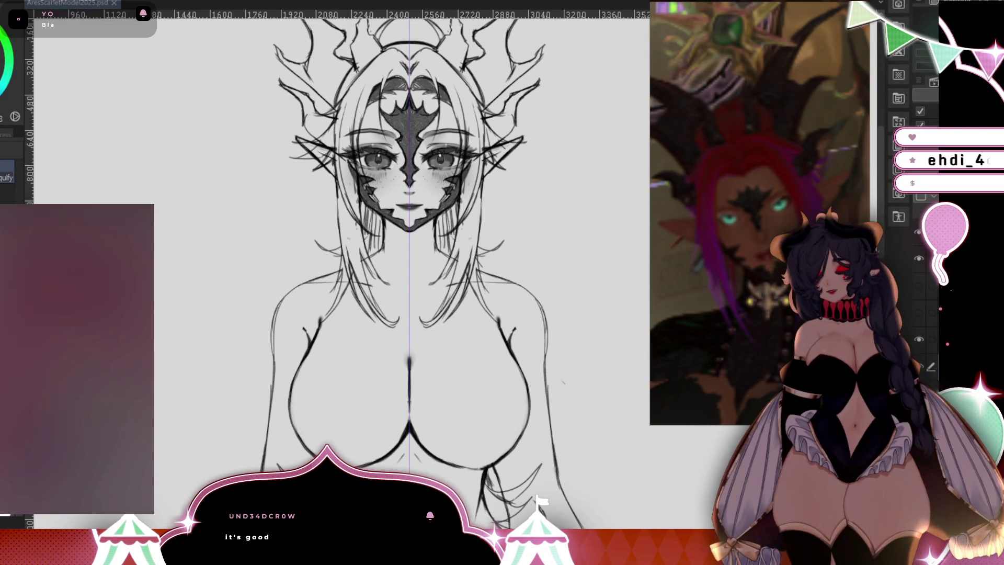